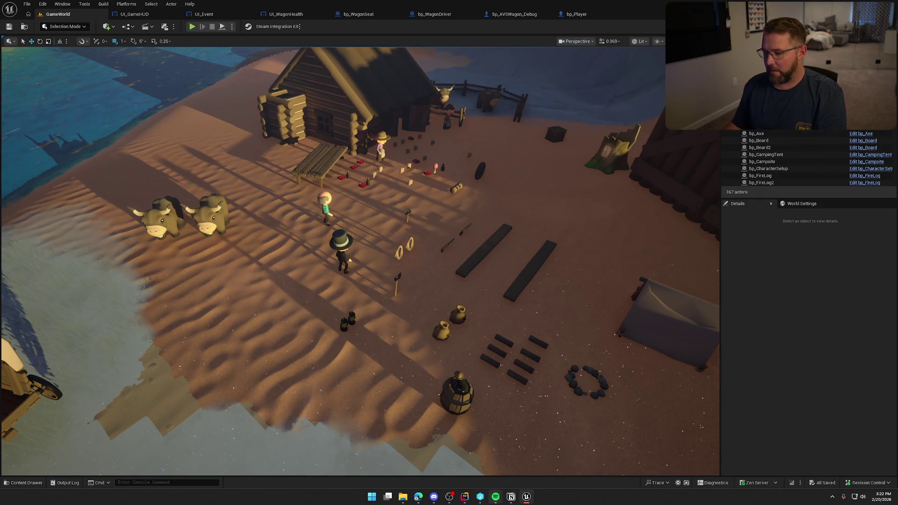
Switch to JetBrains Rider to view PlayerCharacterMain.cpp from the TrailnError source
left_click(465, 496)
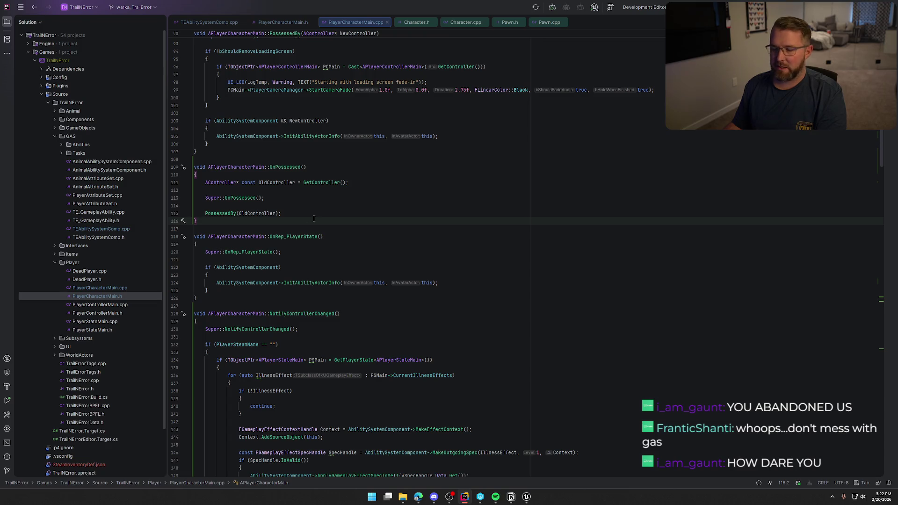
Return to the Unreal Editor's GameWorld level and shift the view to show more horizon
left_click(527, 496)
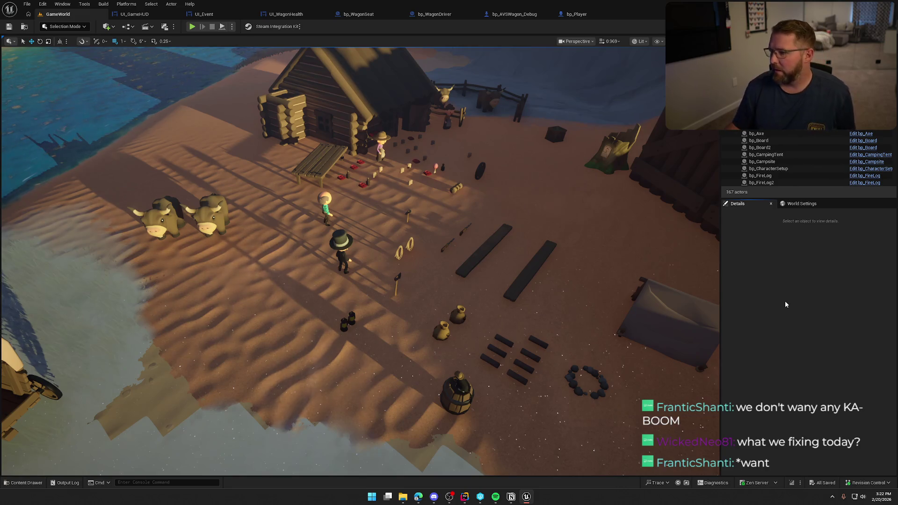
key("1")
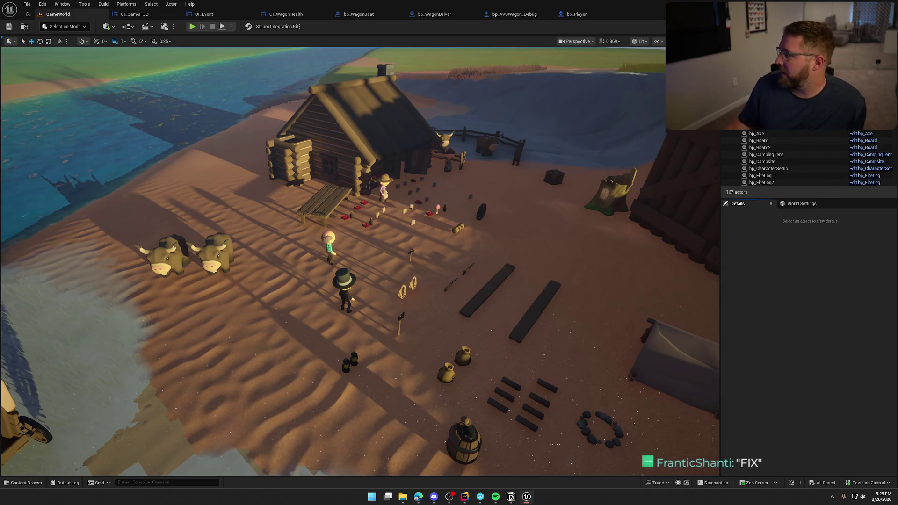
Bring up the Notion Trail n Error To Do board with its Play Test Things To Fix list
key("alt+Tab")
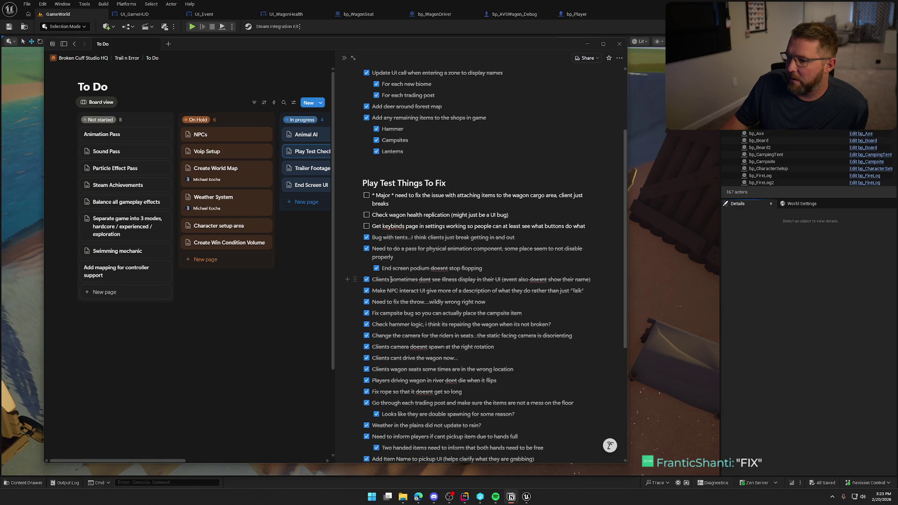
Tick 'Check wagon health replication' and move the 'Get keybinds page' task above it
left_click(366, 216)
left_click_drag(356, 226, 356, 213)
left_click(521, 224)
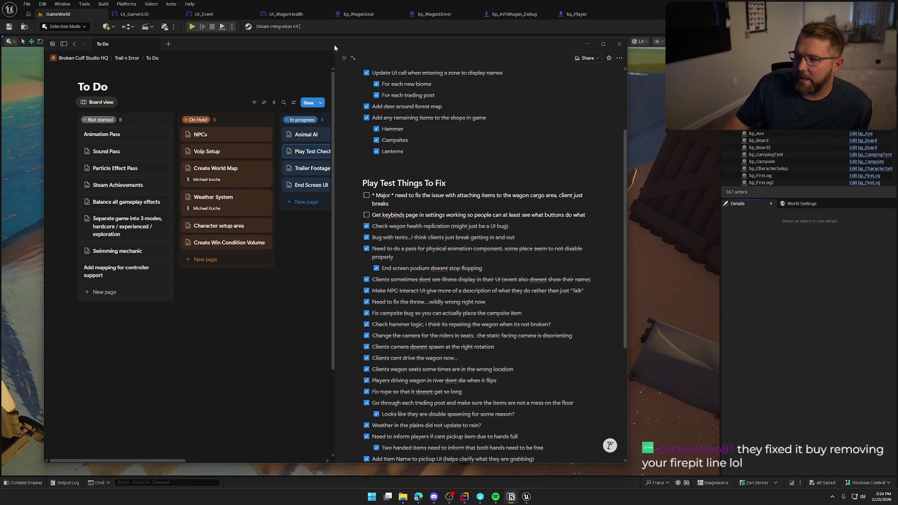
Move the Notion to-do window aside and adjust the GameWorld camp view
left_click_drag(335, 44, 897, 98)
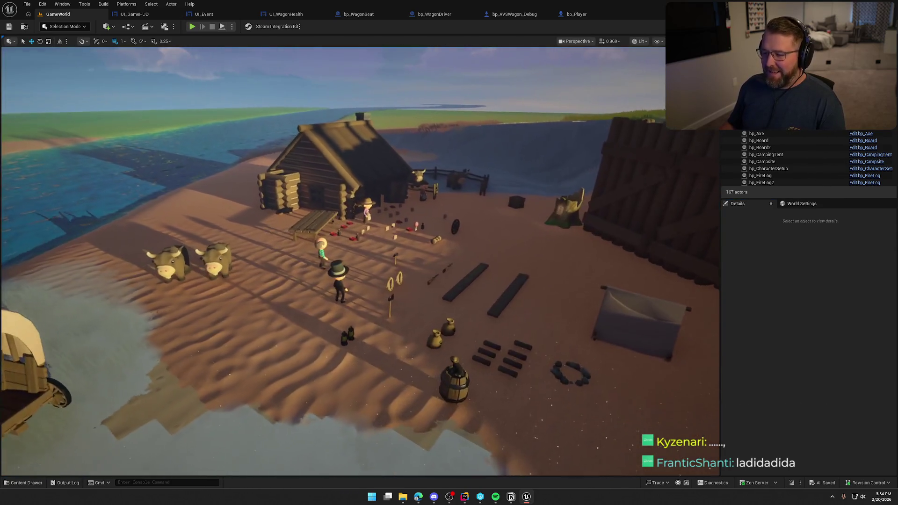
left_click_drag(550, 307, 549, 307)
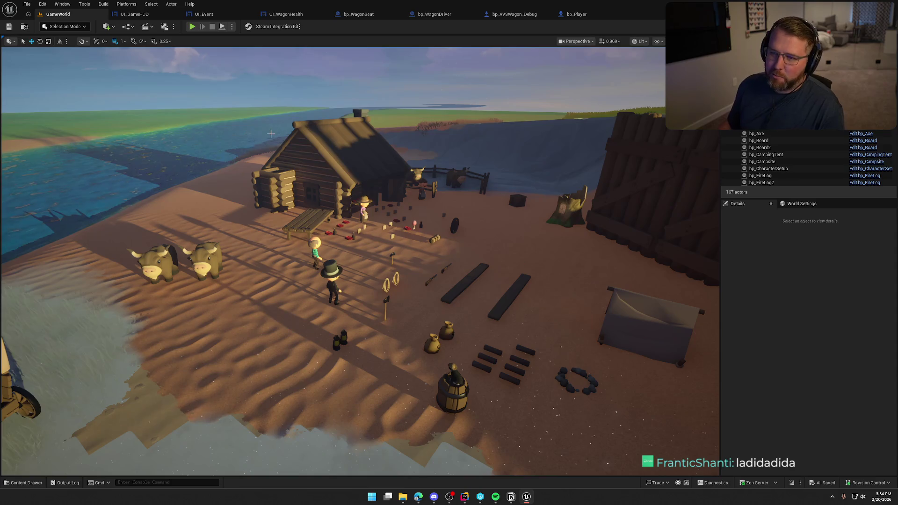
Play-test the level, walking the character to the wagon and back, then stop
left_click(192, 26)
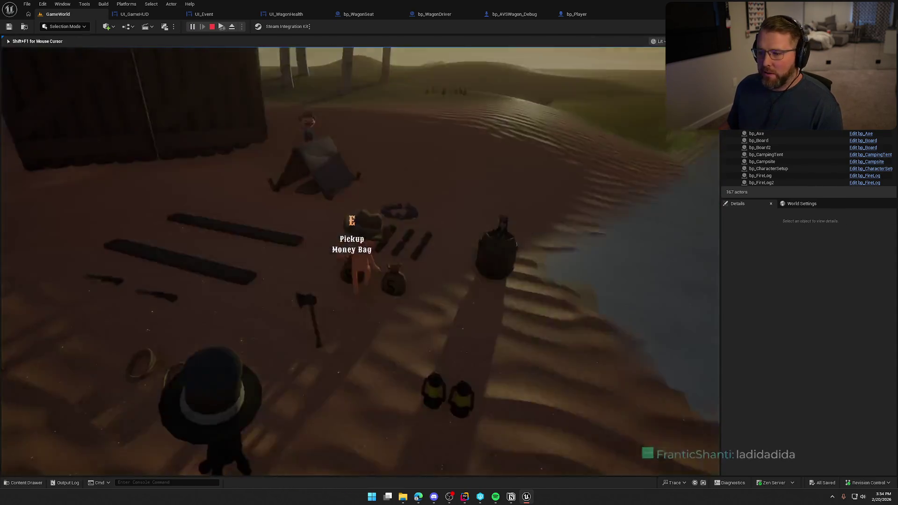
key("w")
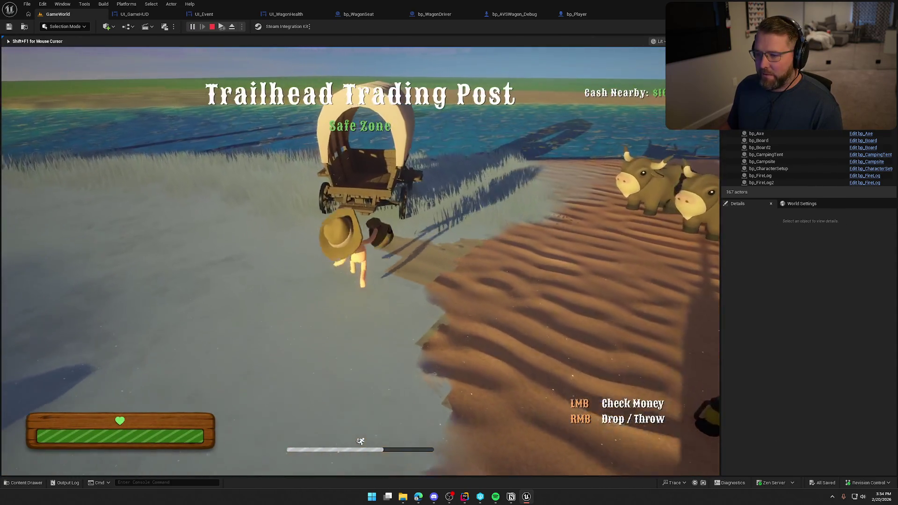
key("s")
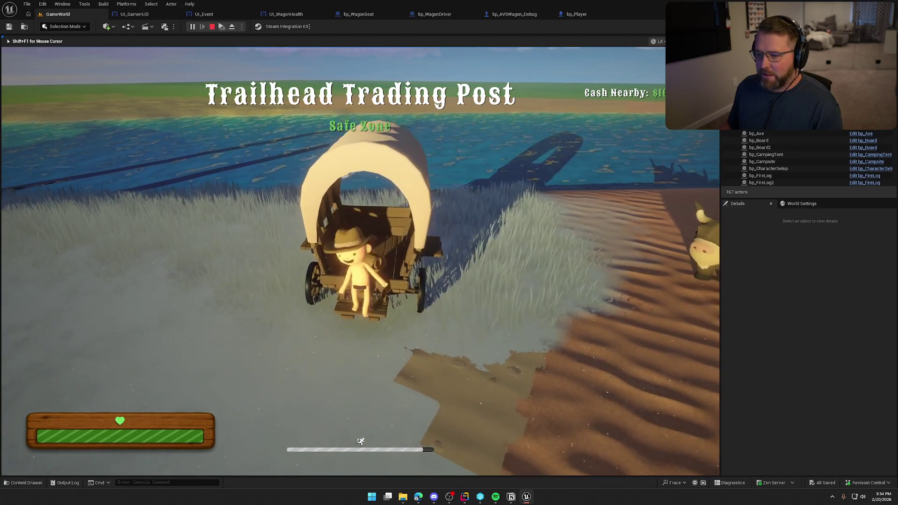
key("Escape")
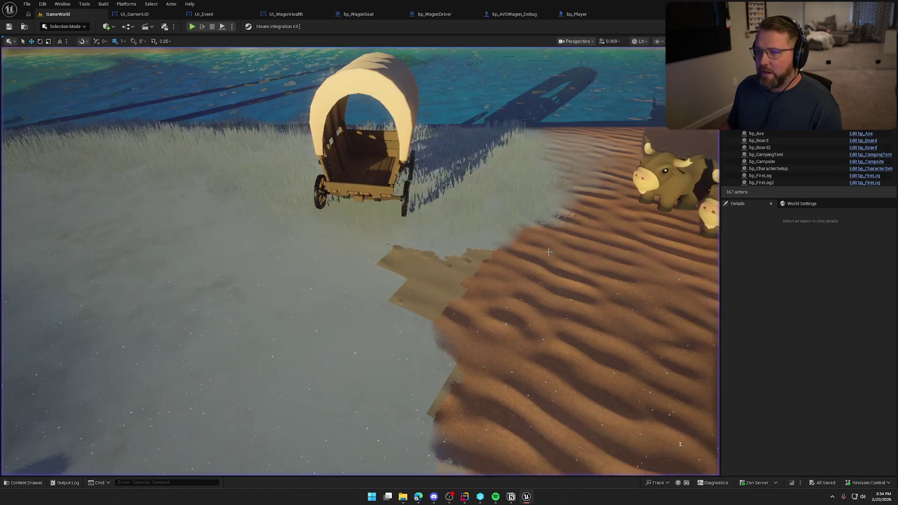
Close the UI_GameHUD, UI_Event, UI_WagonHealth, bp_WagonSeat, bp_WagonDriver and bp_AVSWagon_Debug tabs
middle_click(135, 14)
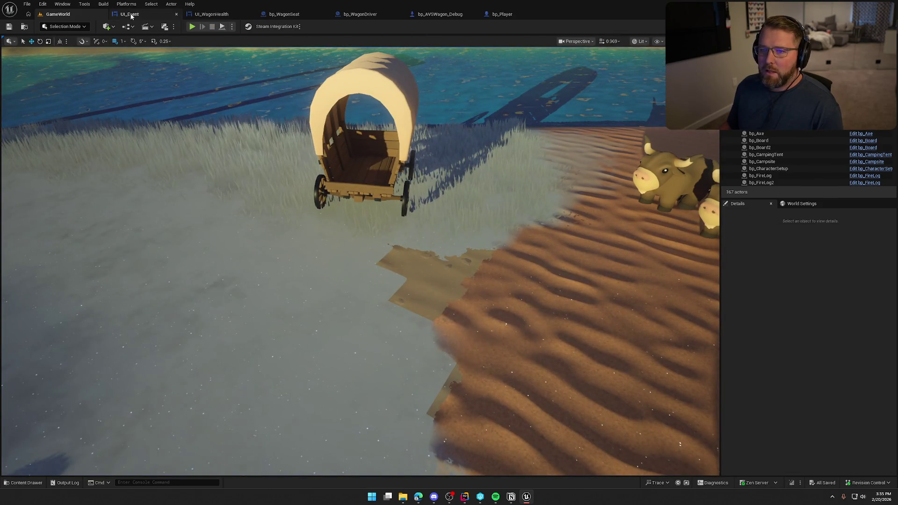
middle_click(135, 14)
middle_click(135, 14)
middle_click(134, 14)
middle_click(135, 14)
middle_click(134, 14)
middle_click(135, 15)
key("ctrl+space")
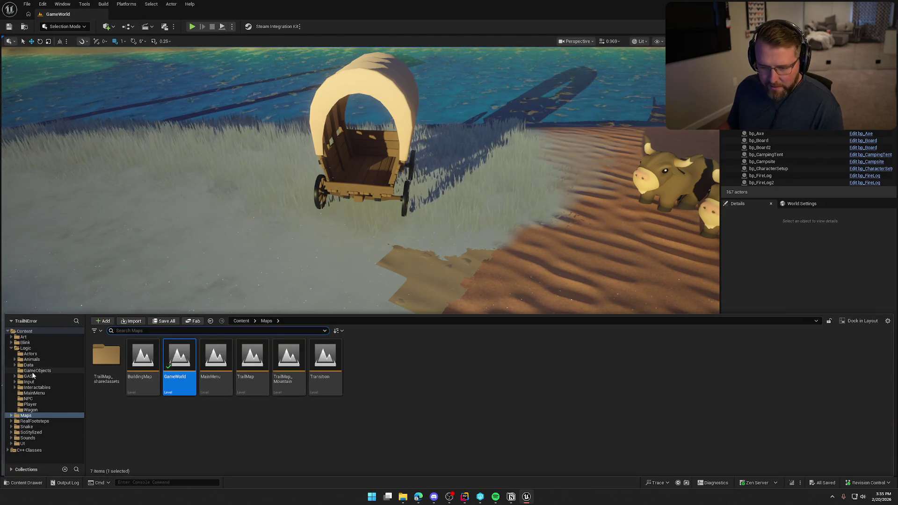
Open GE_Illness from Logic/GAS/Effects and change its Period from 5.0 to 30.0
left_click(28, 376)
double_click(143, 355)
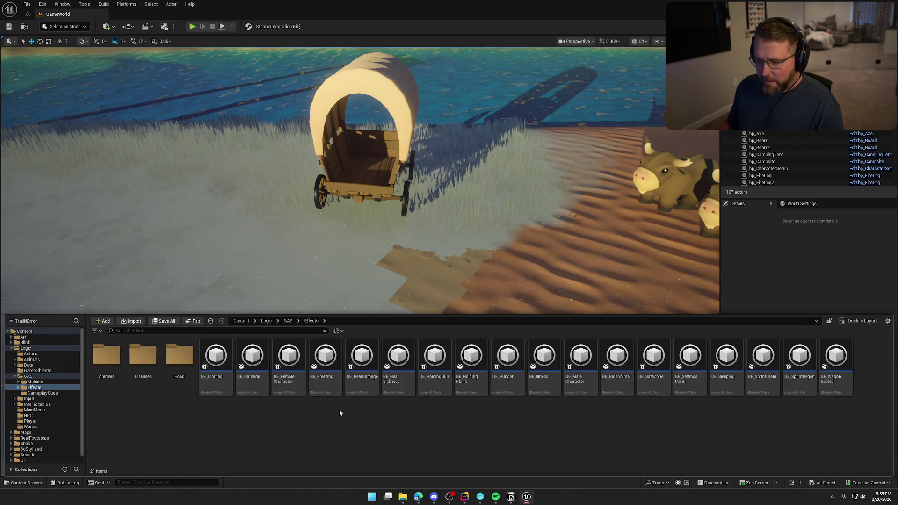
left_click(547, 360)
double_click(547, 360)
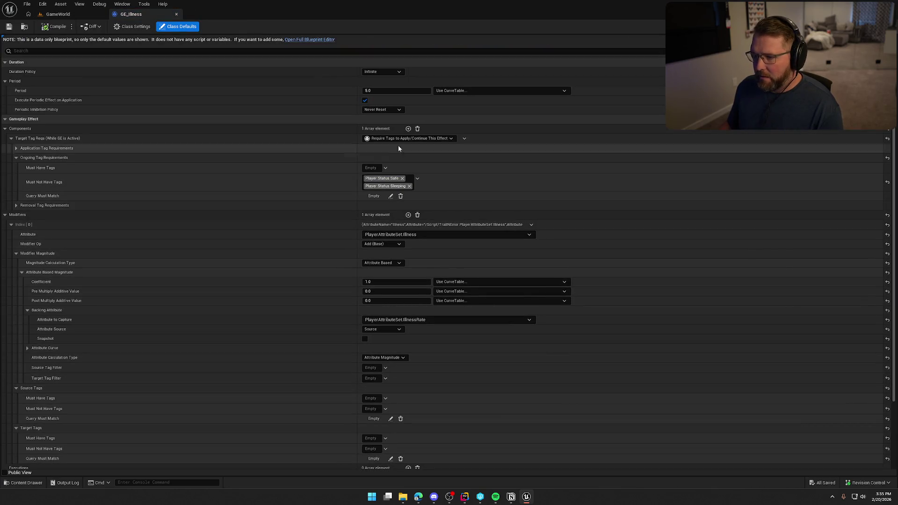
left_click(381, 90)
type("0")
key("Return")
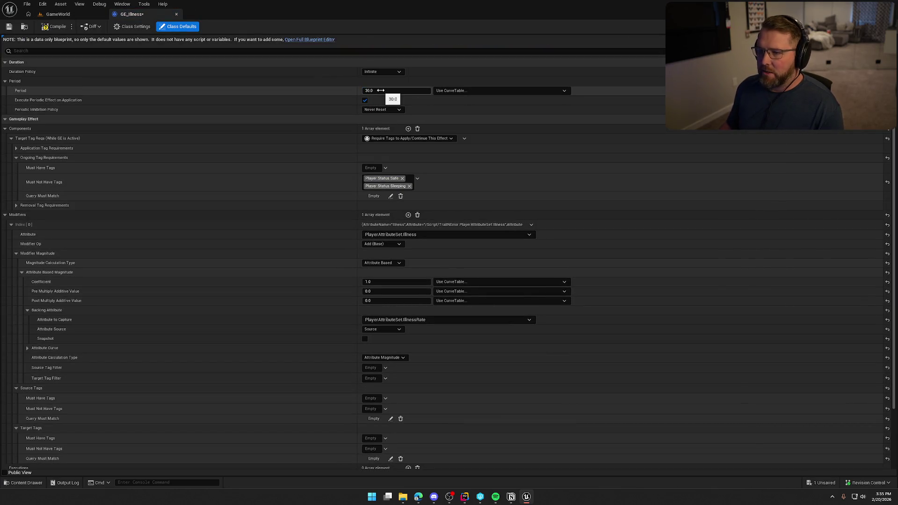
left_click(177, 14)
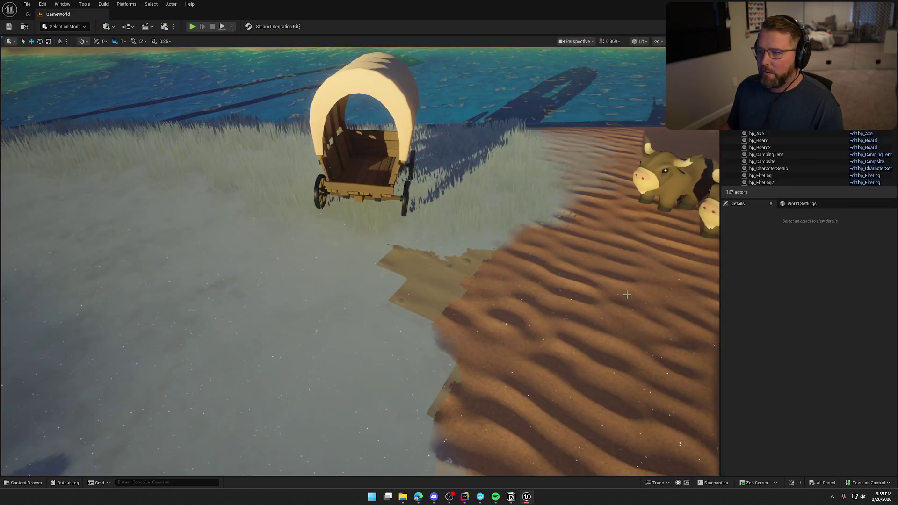
Browse back to the Logic folder and select the wagon in the level
key("ctrl+space")
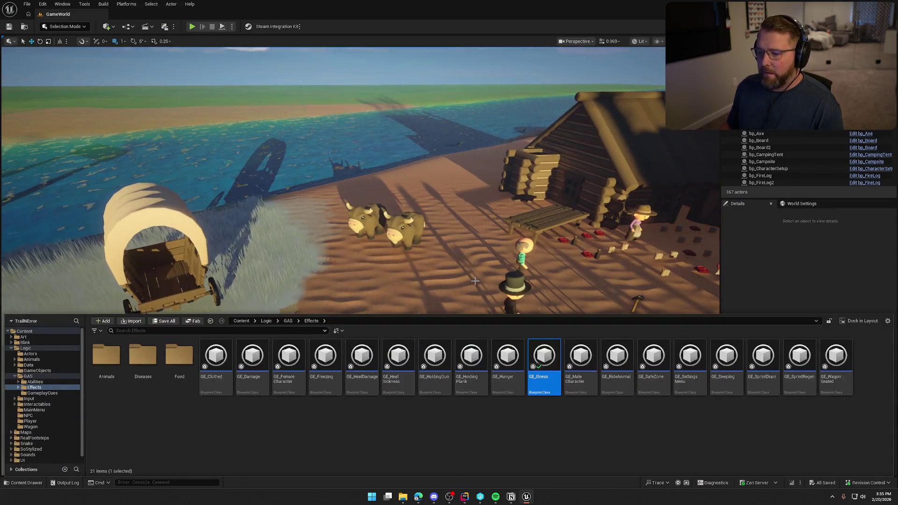
left_click(24, 348)
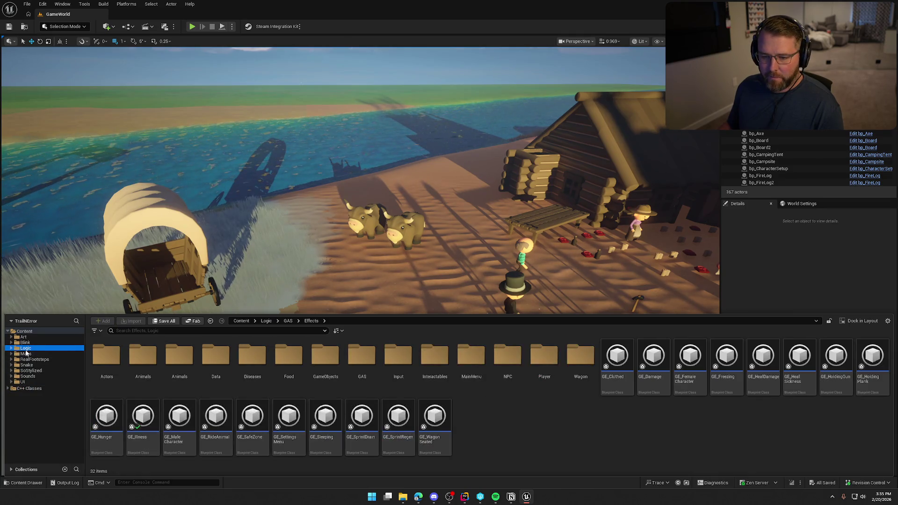
left_click(159, 262)
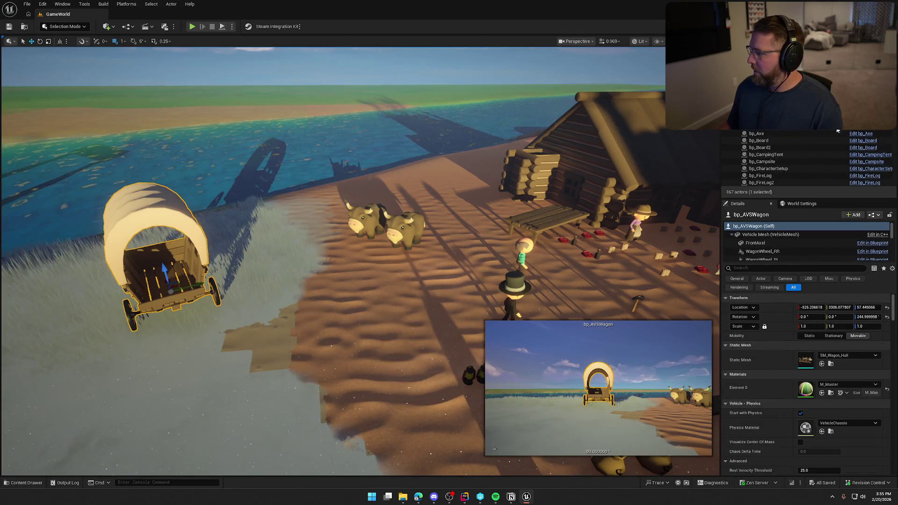
Open bp_AVSWagon and close its OnRep_CargoItems, FindNearestHealthComponent, UpdateComponentDamage and Inputs graphs
key("ctrl+e")
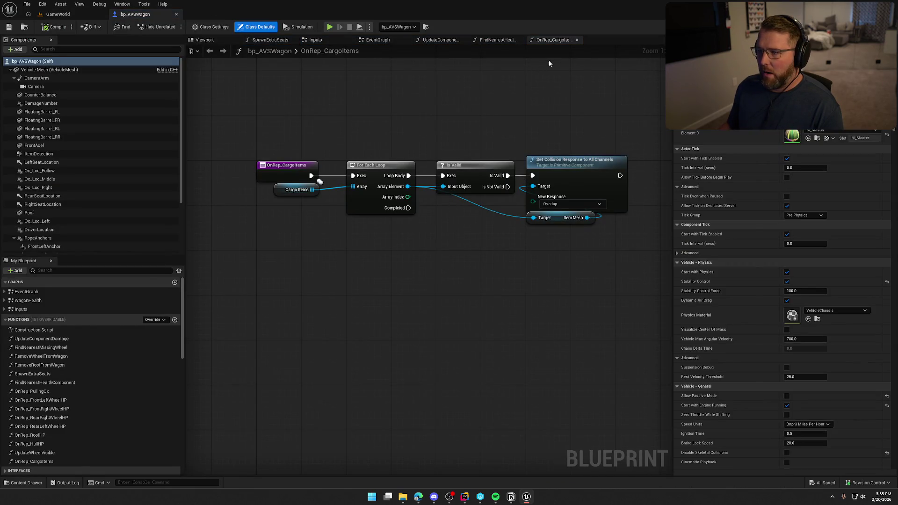
middle_click(553, 43)
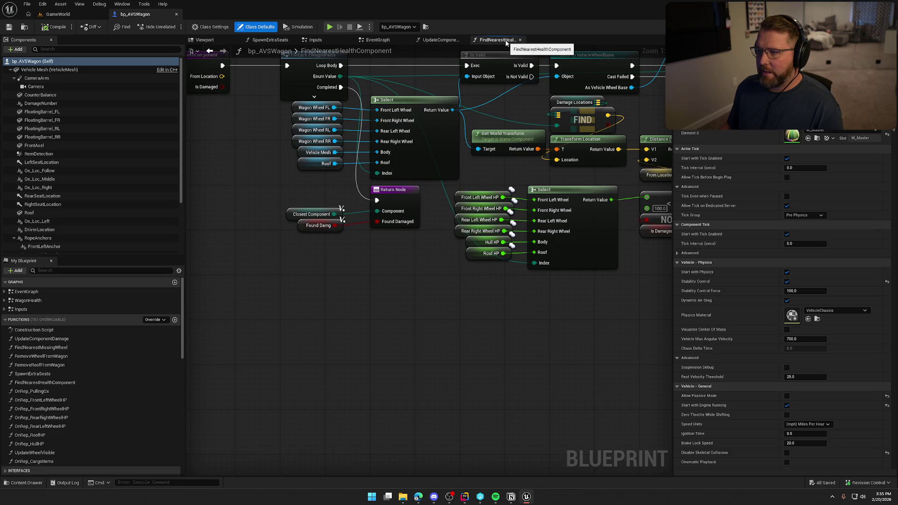
middle_click(505, 43)
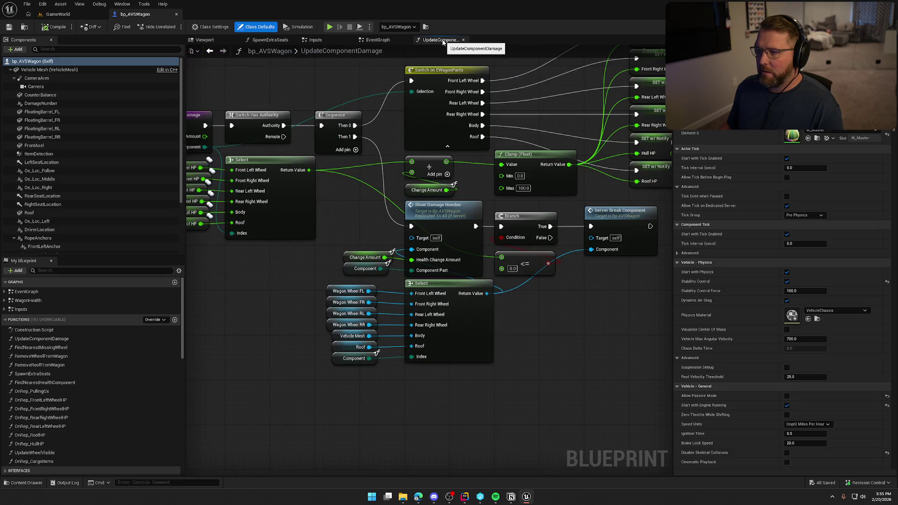
middle_click(442, 42)
middle_click(299, 41)
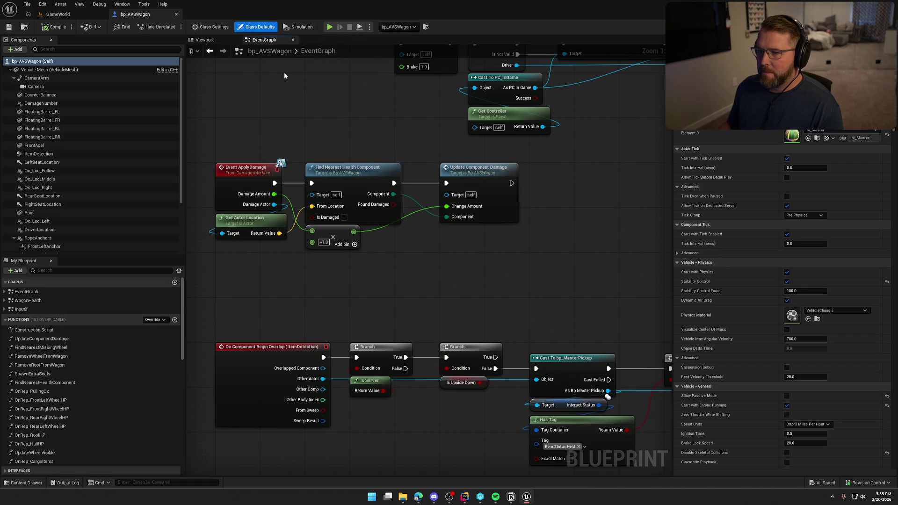
Find the ItemDetection overlap event and follow its Attach to Wagon call into bp_MasterPickup
left_click(5, 291)
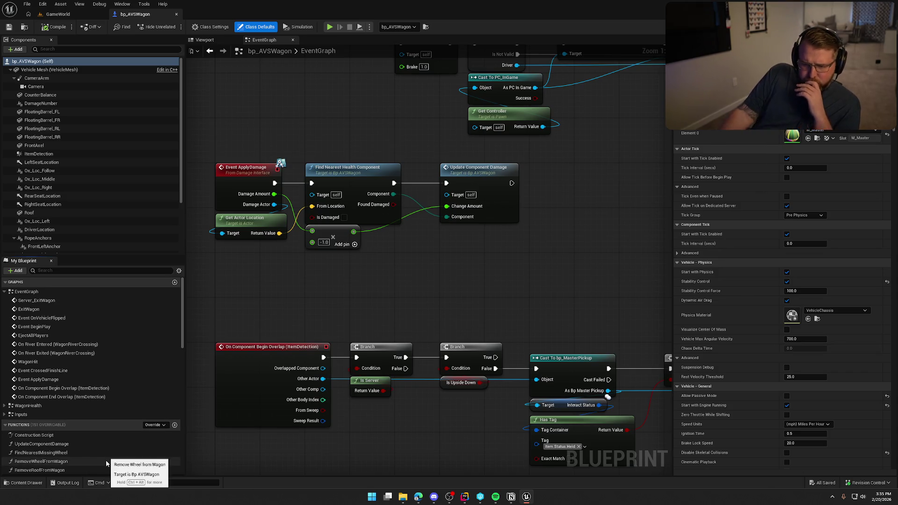
double_click(65, 388)
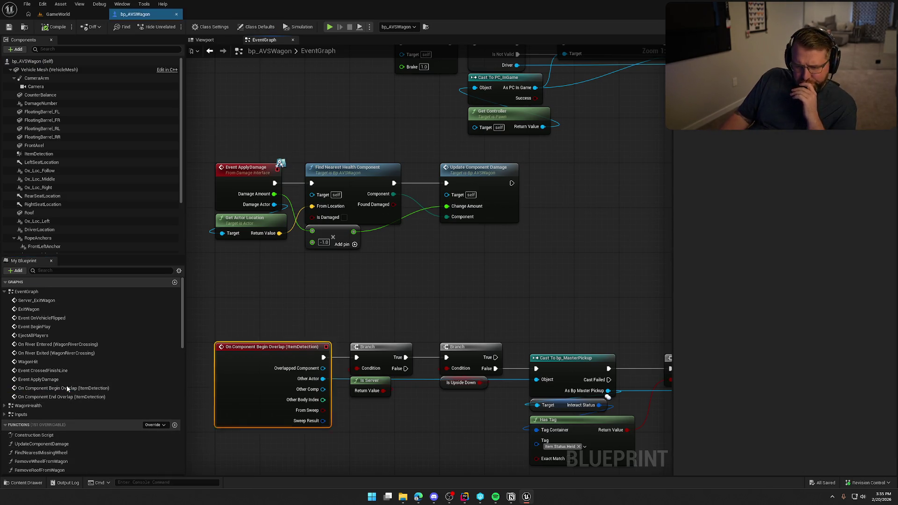
mouse_move(523, 338)
left_mouse_down()
mouse_move(308, 302)
mouse_move(313, 277)
mouse_move(397, 247)
mouse_move(383, 249)
left_mouse_up()
mouse_move(413, 220)
left_mouse_down()
mouse_move(251, 219)
mouse_move(282, 220)
left_mouse_up()
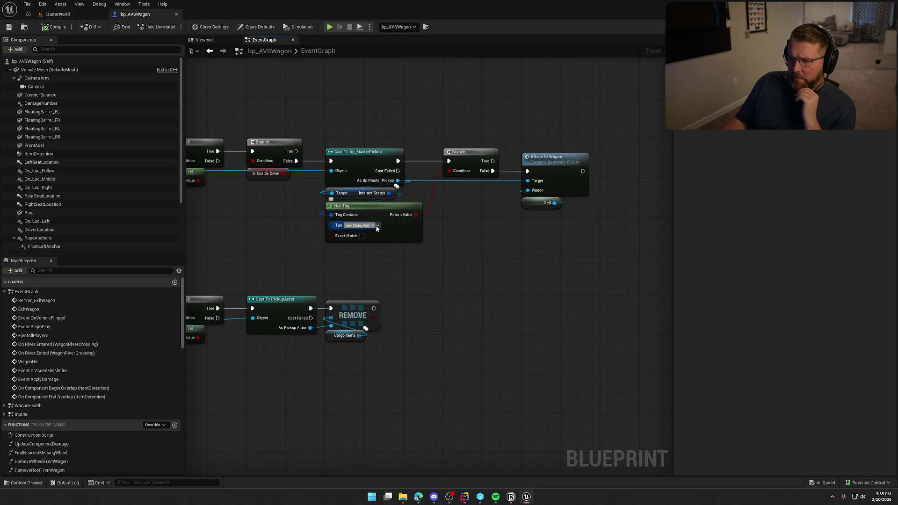
left_click_drag(363, 192, 408, 257)
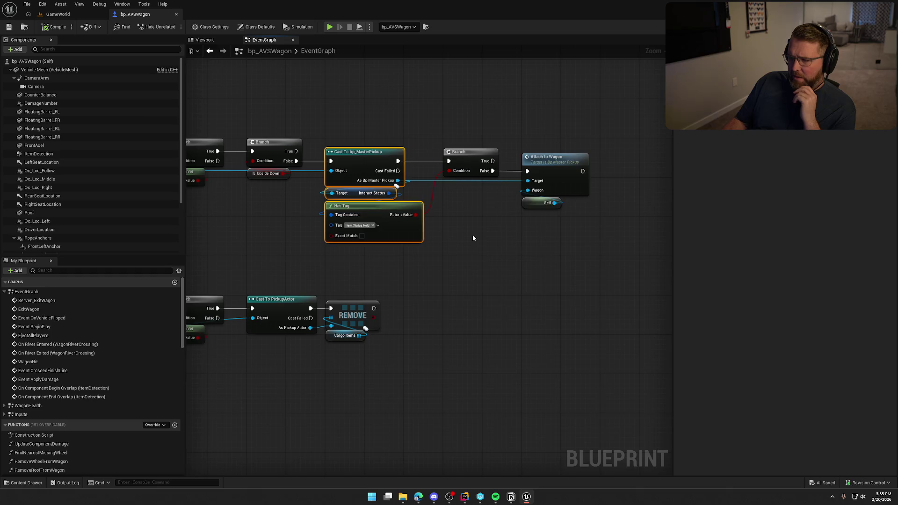
left_click(472, 235)
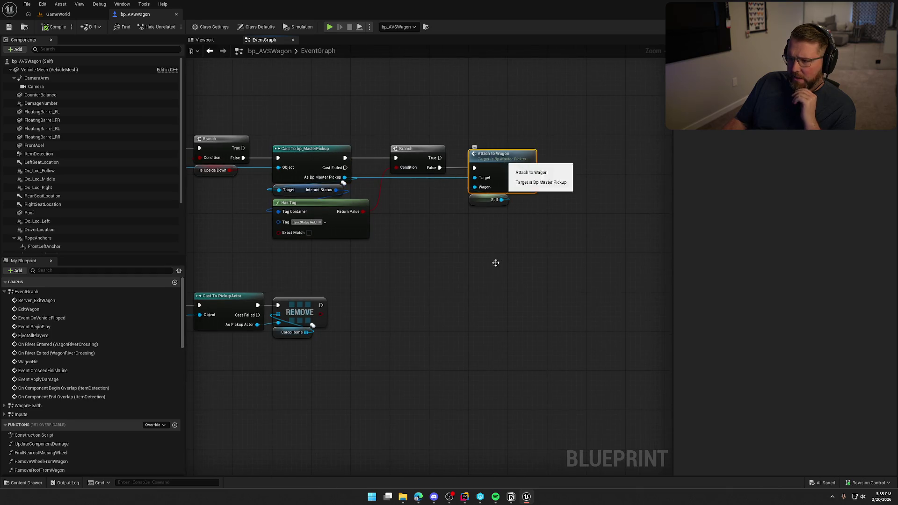
double_click(501, 156)
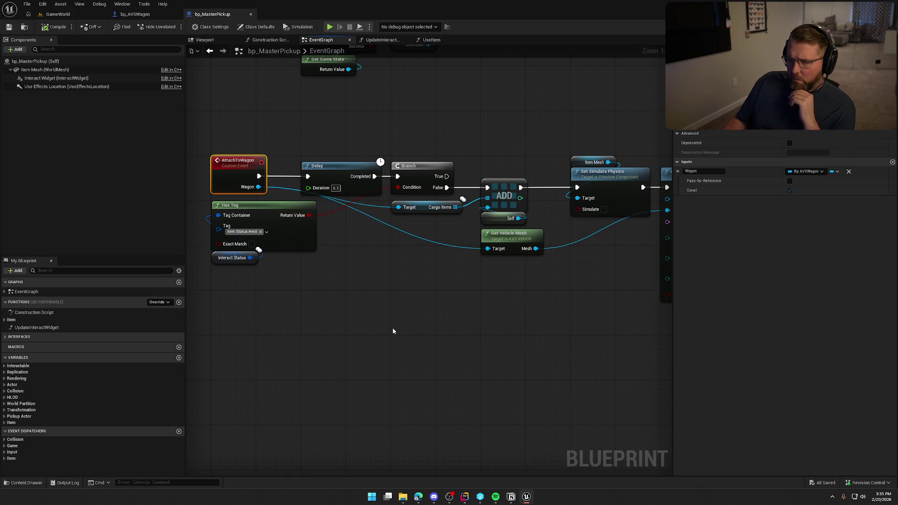
Inspect the AttachToWagon graph through Set Simulate Physics to Attach Actor To Component, then return to GameWorld
left_click_drag(393, 331, 315, 322)
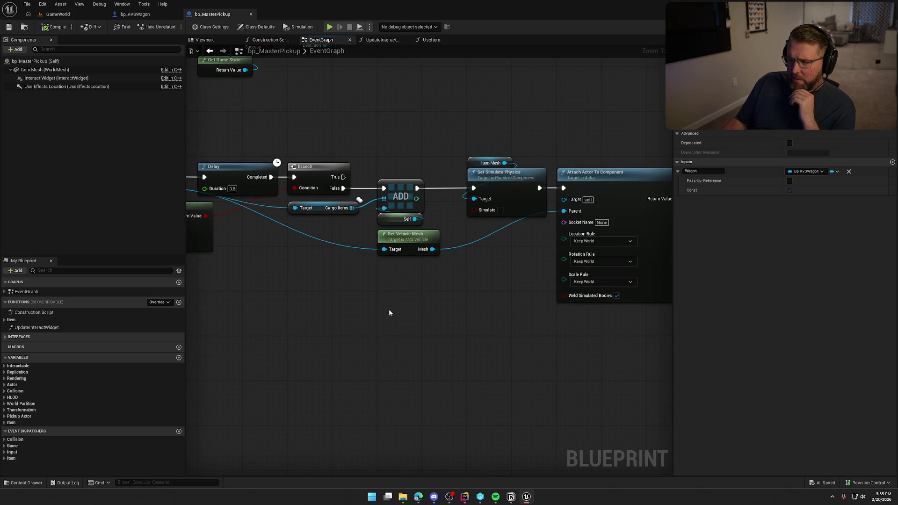
left_click_drag(404, 306, 397, 228)
left_click(398, 213)
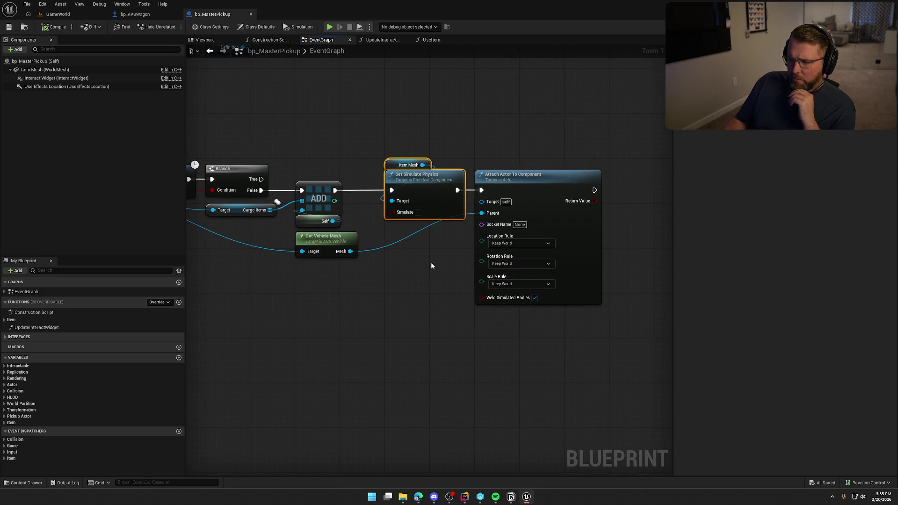
left_click_drag(433, 293, 628, 371)
left_click(433, 350)
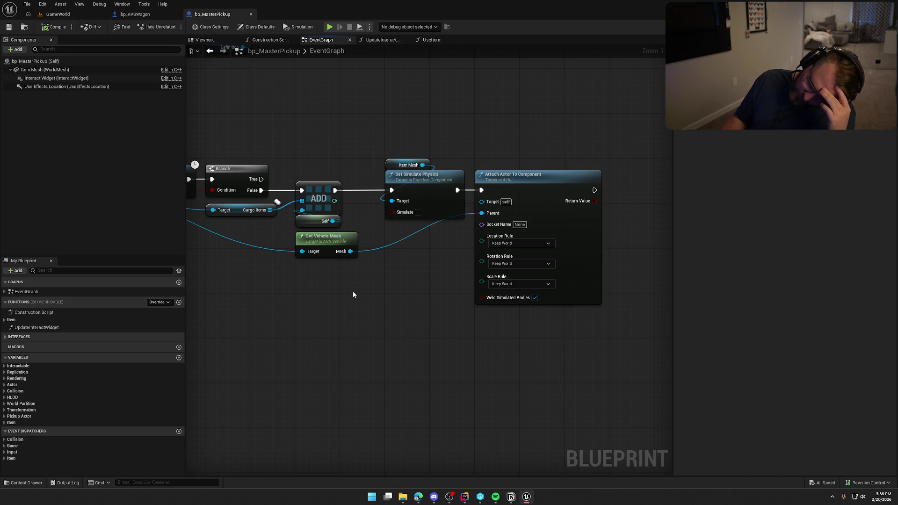
scroll(352, 295, "down", 4)
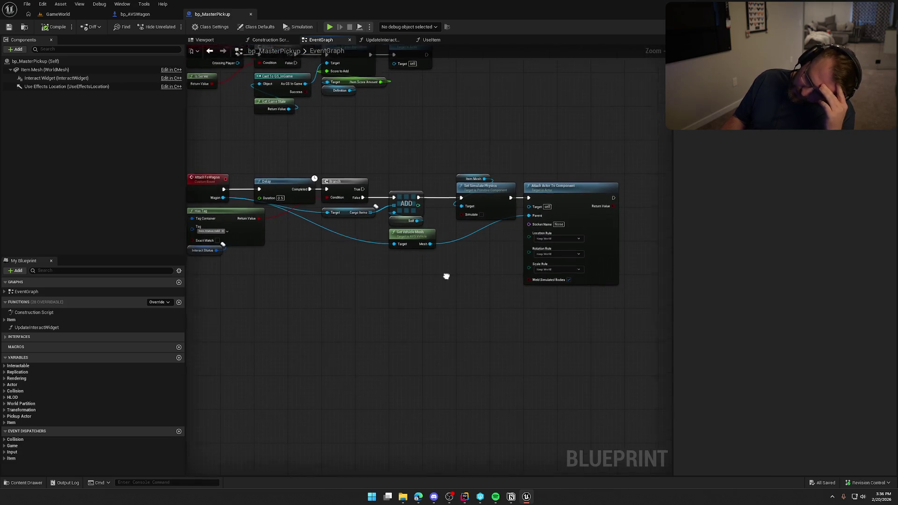
left_click(55, 16)
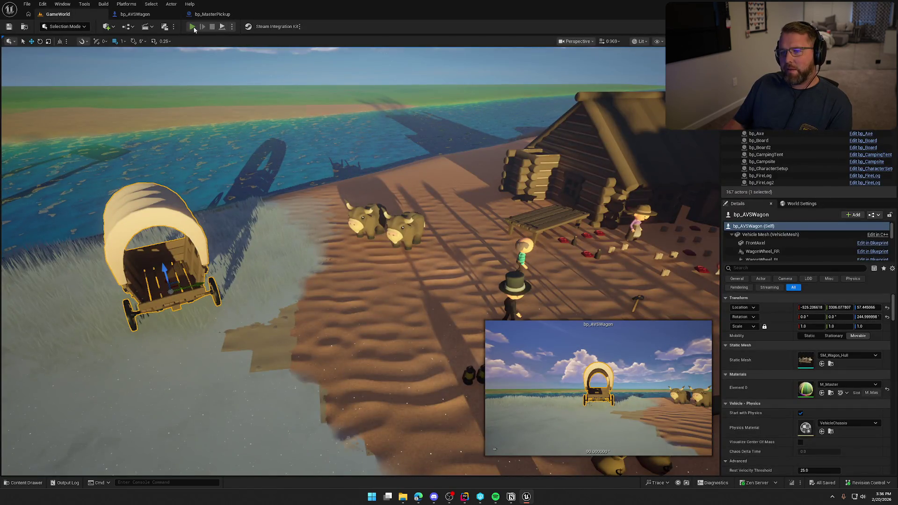
In the client, pick up the money bag, enter and exit the wagon seat, then stop
left_click(222, 27)
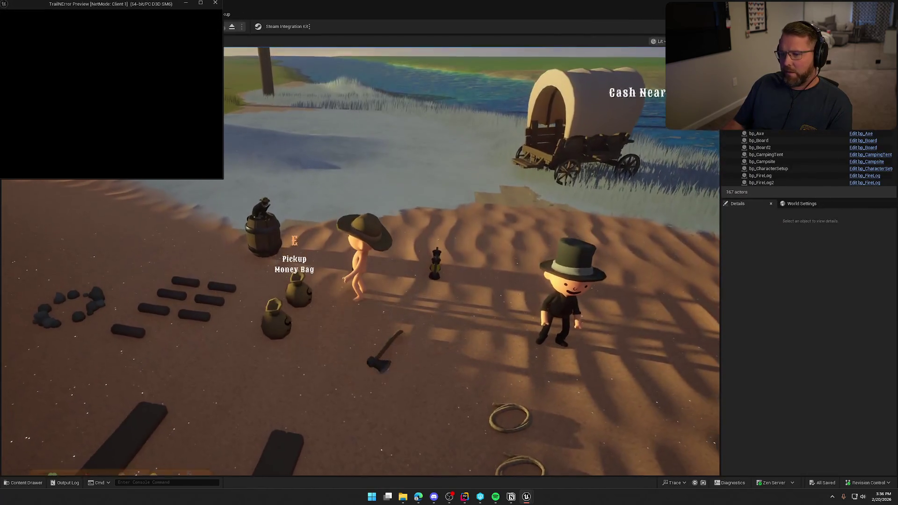
key("e")
key("w")
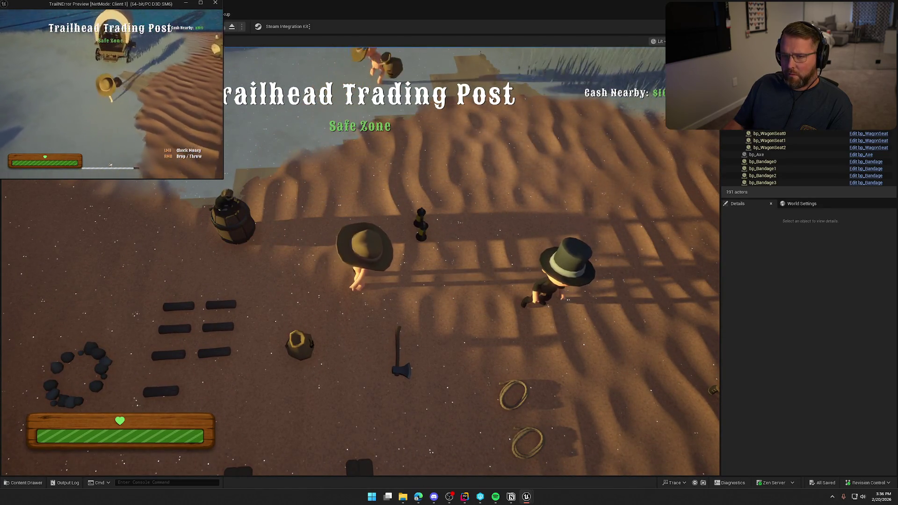
key("e")
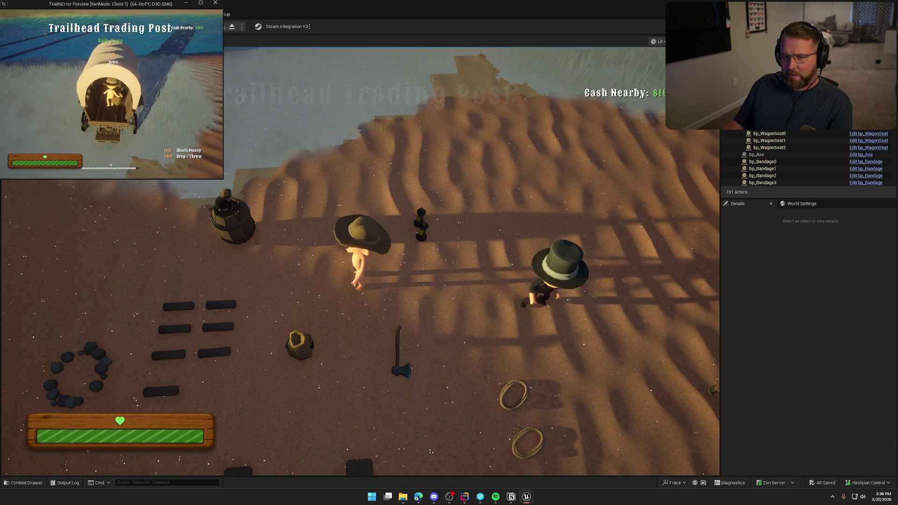
key("e")
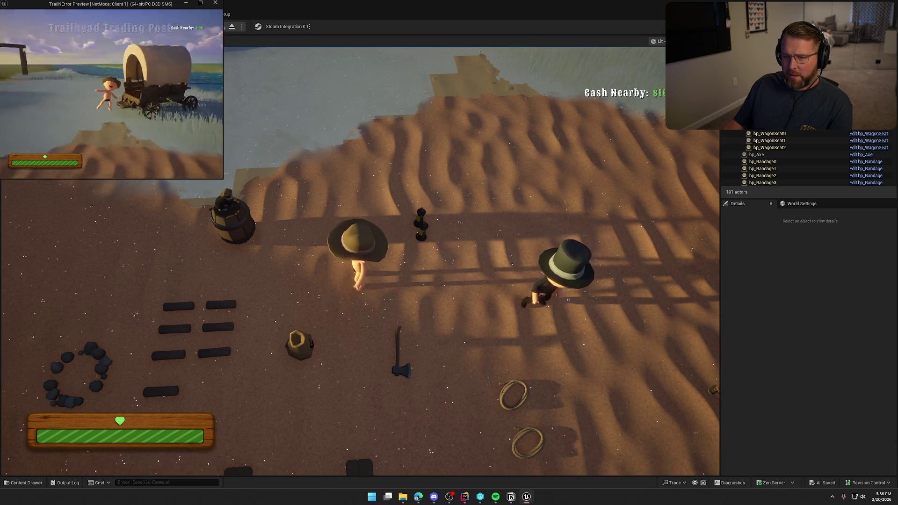
key("w")
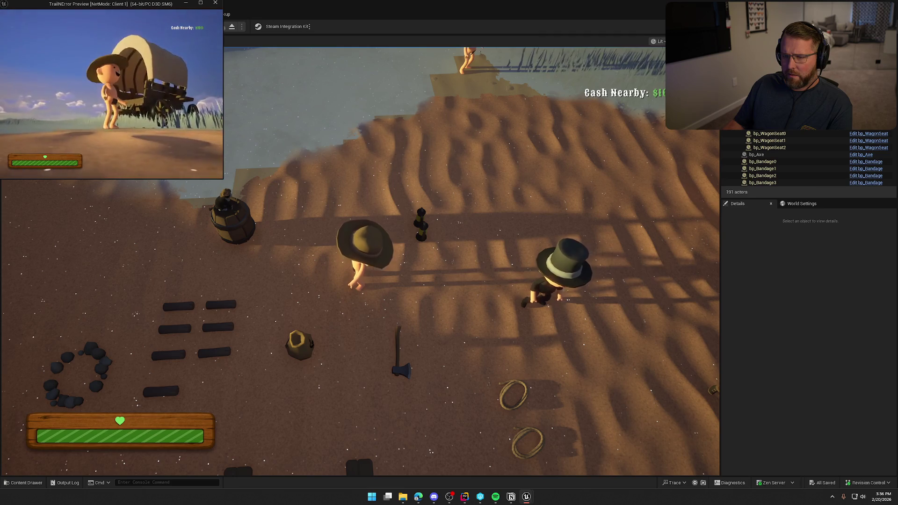
key("super")
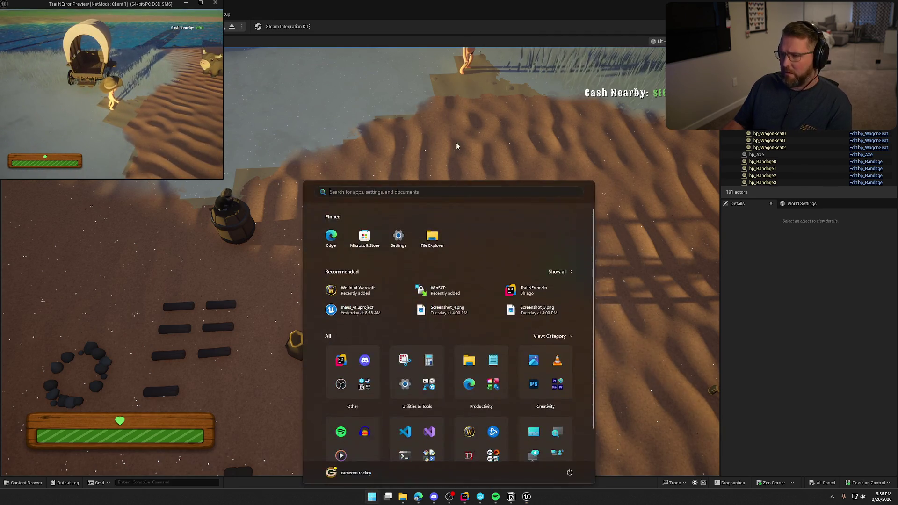
left_click(456, 142)
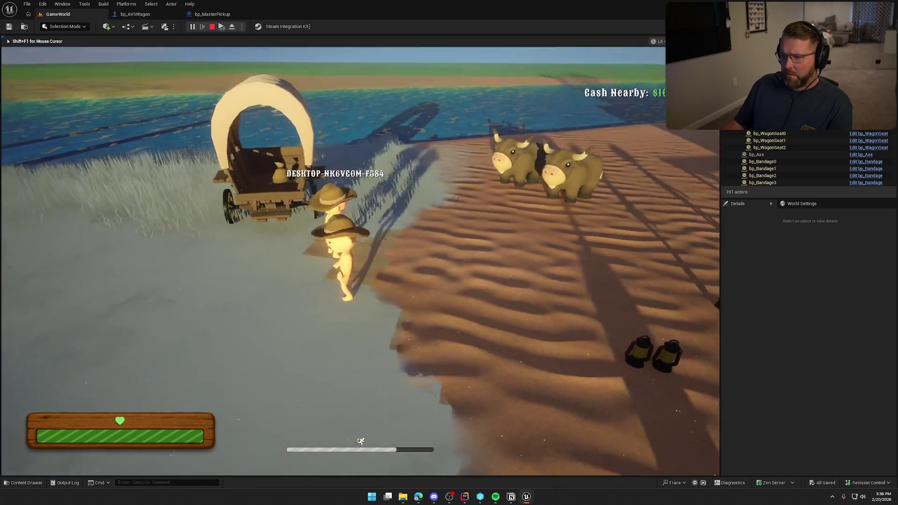
key("Escape")
Review the AttachToWagon event logic in bp_MasterPickup's event graph
left_click(213, 14)
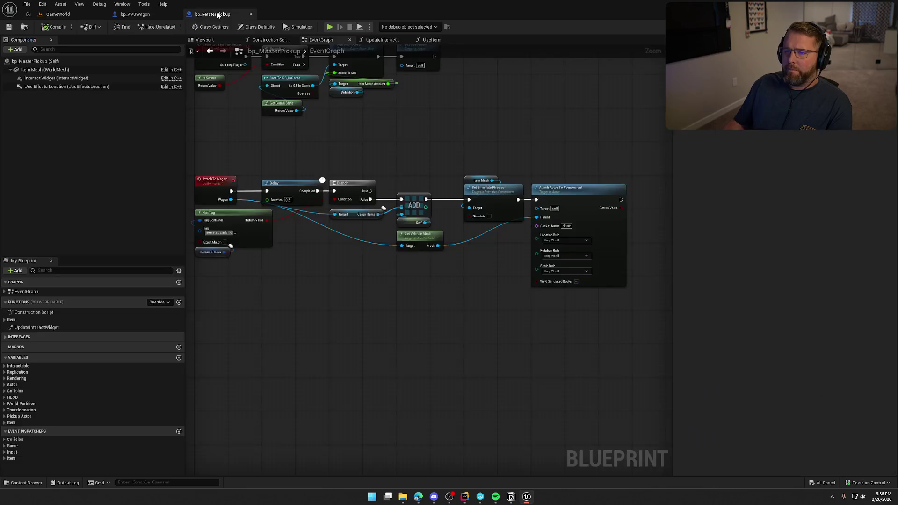
scroll(458, 290, "up", 1)
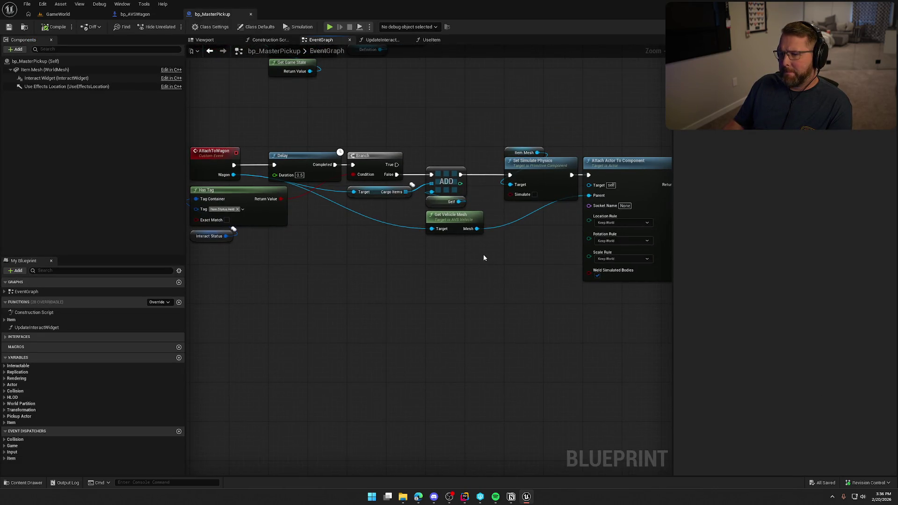
left_click(203, 151)
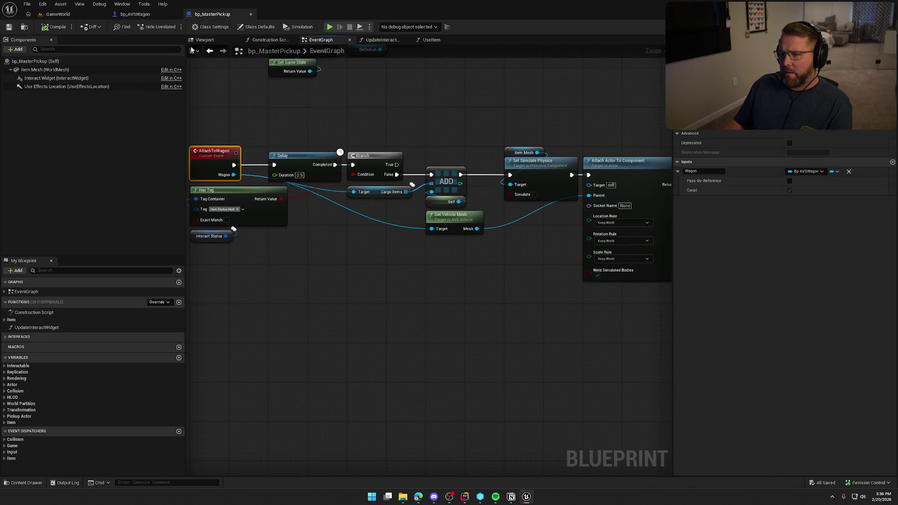
left_click(159, 18)
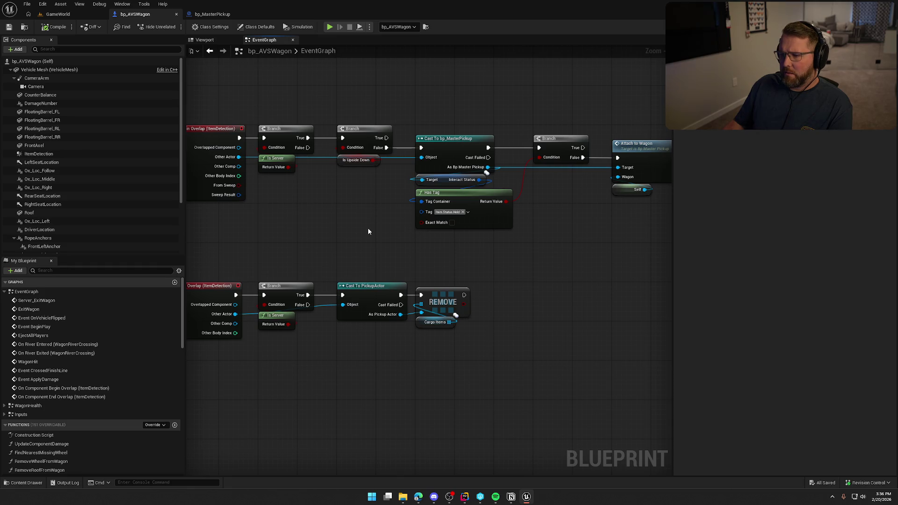
mouse_move(327, 215)
left_mouse_down()
mouse_move(399, 217)
mouse_move(251, 223)
left_mouse_up()
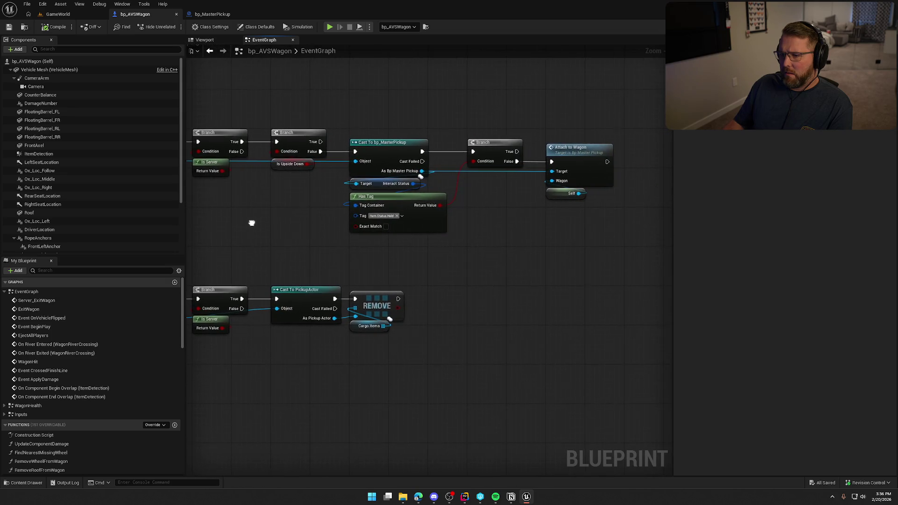
double_click(570, 156)
mouse_move(329, 270)
left_mouse_down()
mouse_move(549, 360)
mouse_move(313, 250)
mouse_move(320, 263)
mouse_move(348, 237)
left_mouse_up()
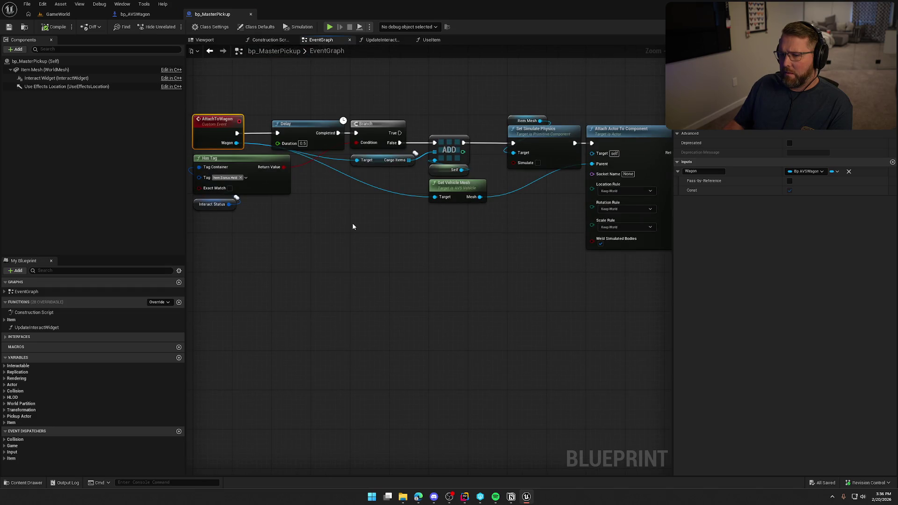
left_click_drag(507, 247, 473, 249)
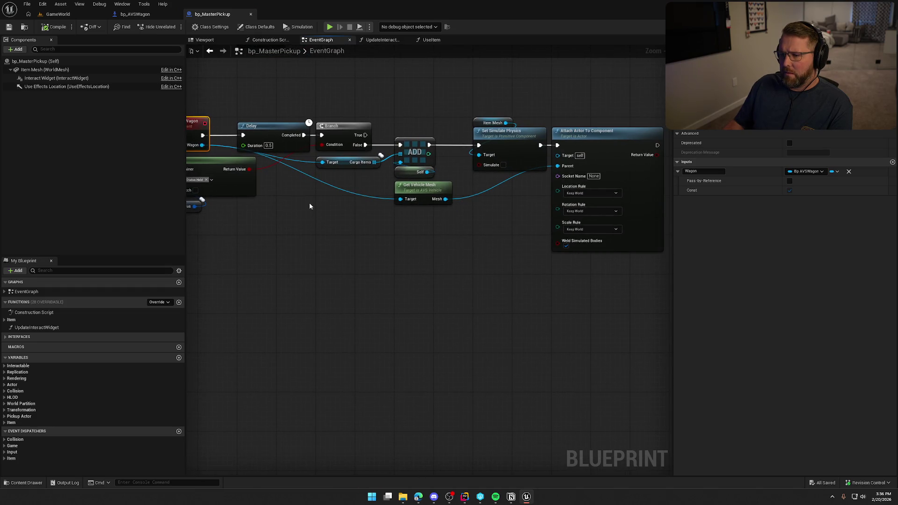
left_click(365, 187)
left_click_drag(363, 179, 428, 163)
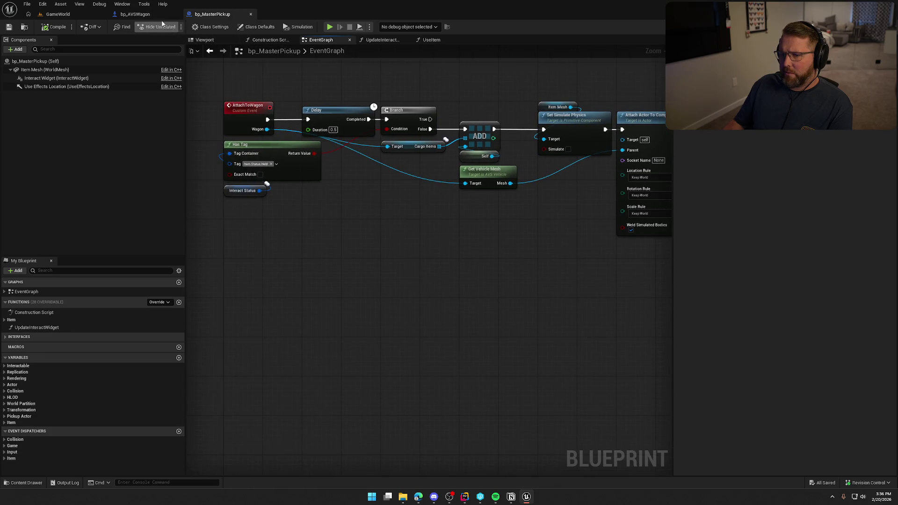
In bp_AVSWagon, check the Cargo Items variable and open the OnRep_CargoItems function
left_click(135, 15)
scroll(84, 383, "down", 10)
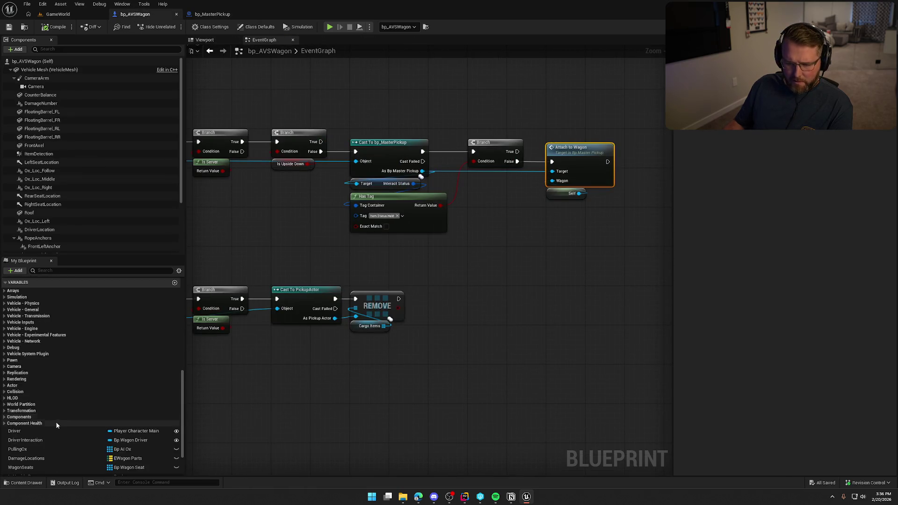
left_click(47, 437)
scroll(59, 428, "up", 5)
scroll(59, 428, "up", 10)
left_click(5, 406)
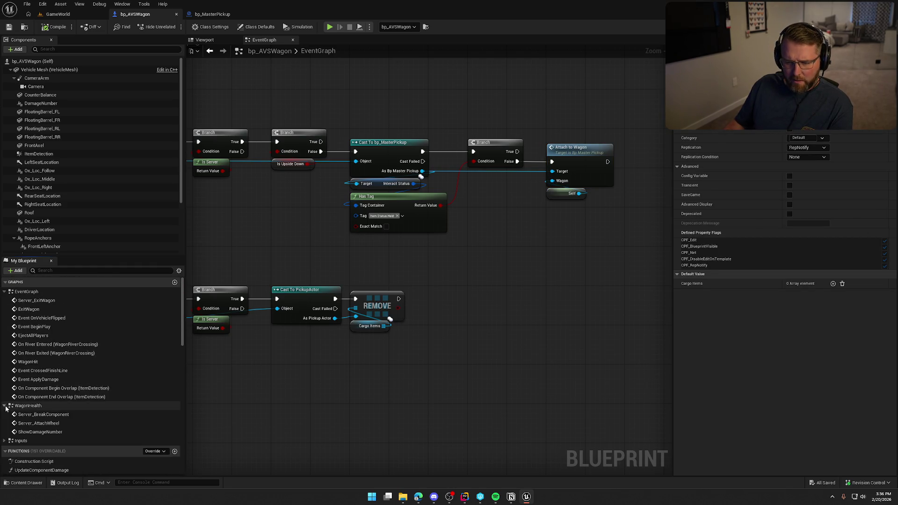
left_click(5, 441)
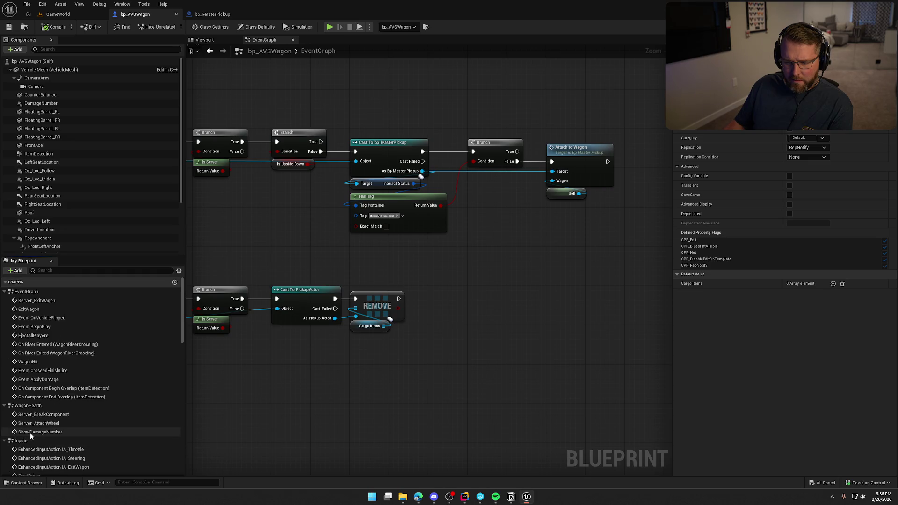
scroll(113, 410, "down", 8)
scroll(119, 415, "down", 1)
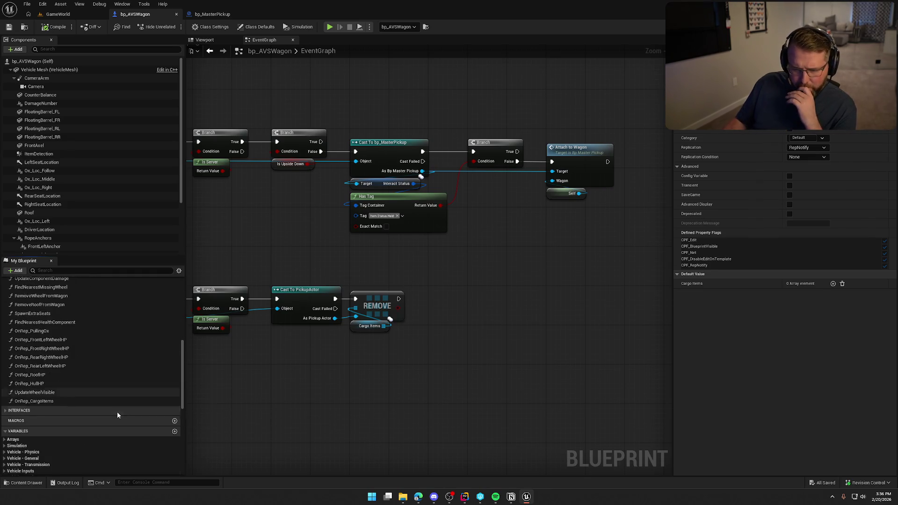
double_click(39, 401)
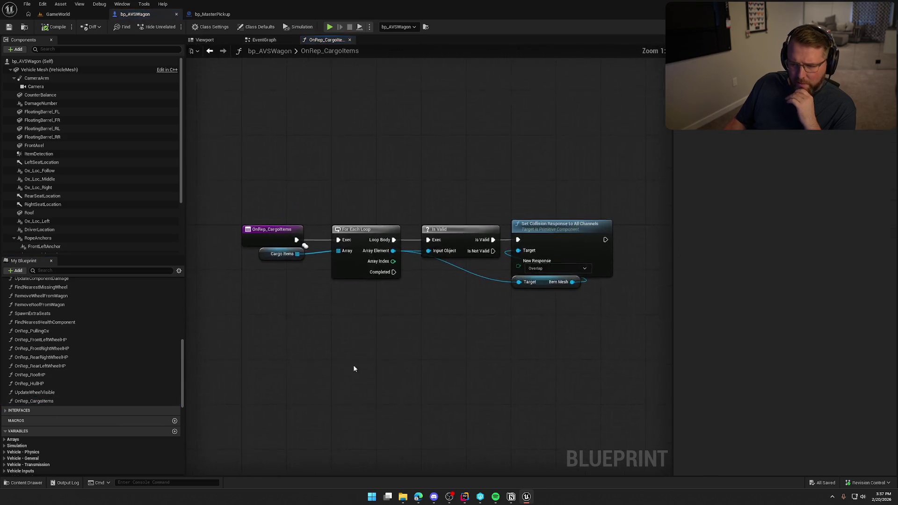
Look over the nodes in bp_AVSWagon's OnRep_CargoItems function graph
left_click_drag(596, 333, 308, 203)
left_click(361, 187)
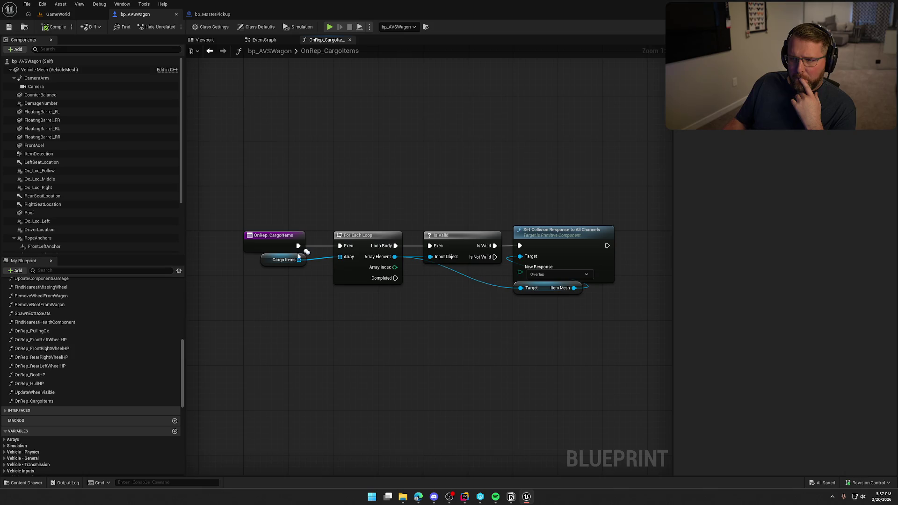
left_click_drag(529, 355, 512, 303)
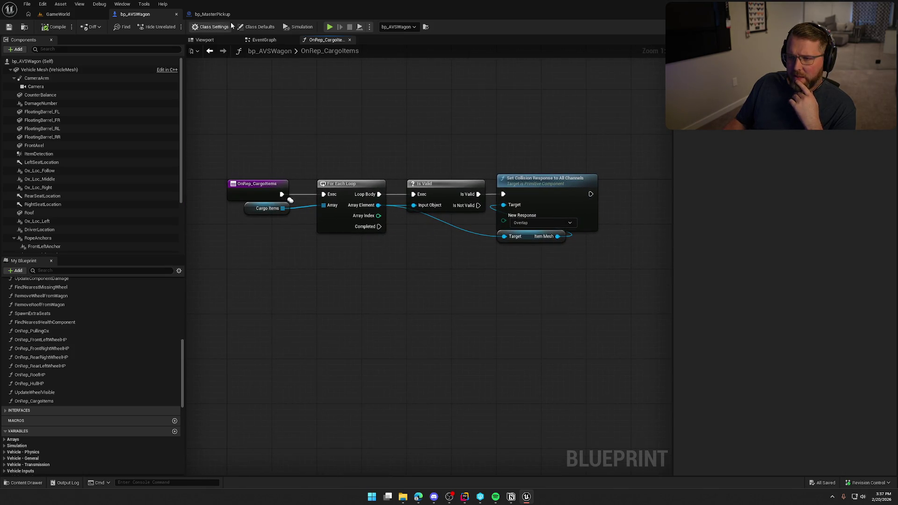
In bp_MasterPickup, marquee-select the Item Mesh, Set Simulate Physics and Attach Actor To Component nodes
left_click(213, 14)
scroll(379, 313, "up", 2)
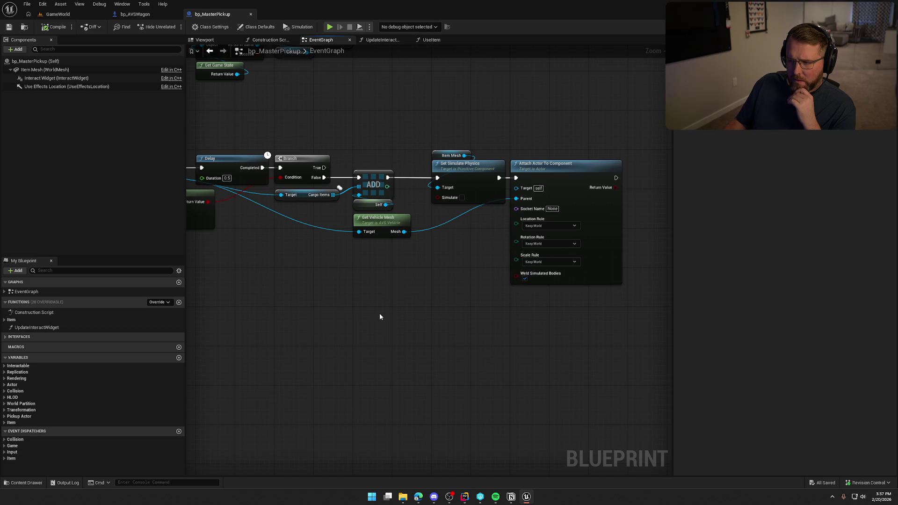
left_click_drag(462, 106, 629, 290)
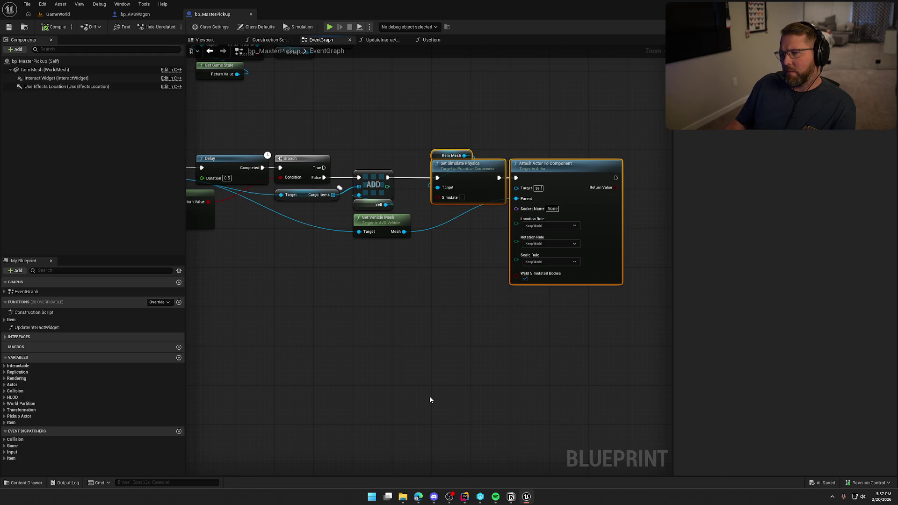
left_click_drag(429, 396, 502, 363)
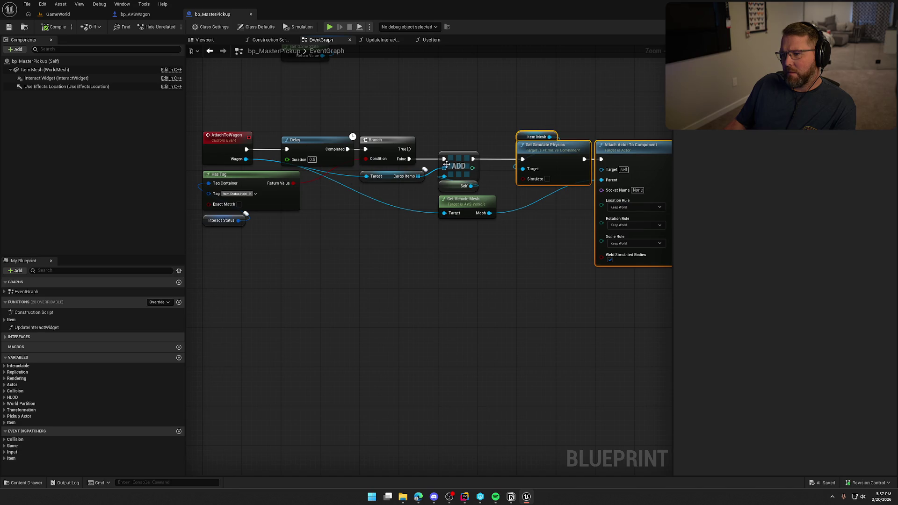
Paste the Set Simulate Physics and Attach Actor To Component nodes after Set Collision Response in OnRep_CargoItems
left_click_drag(551, 299, 478, 303)
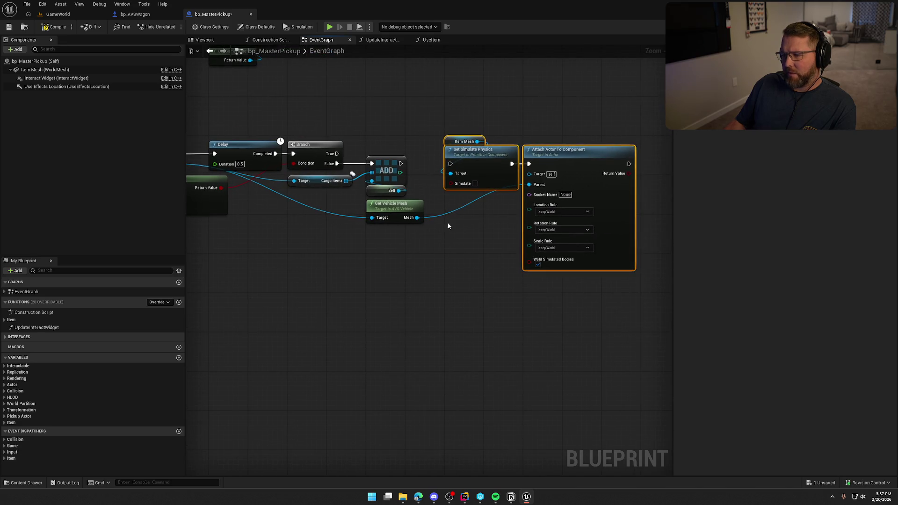
left_click_drag(459, 100, 644, 296)
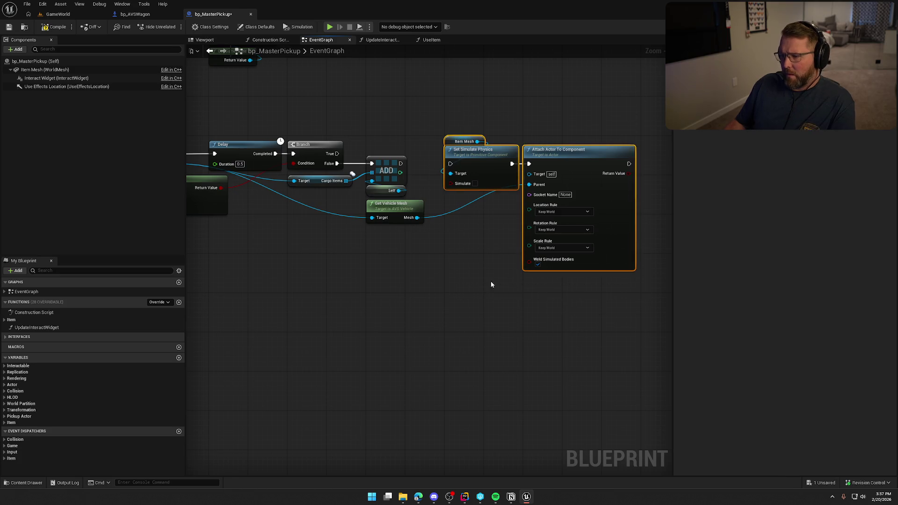
left_click(135, 14)
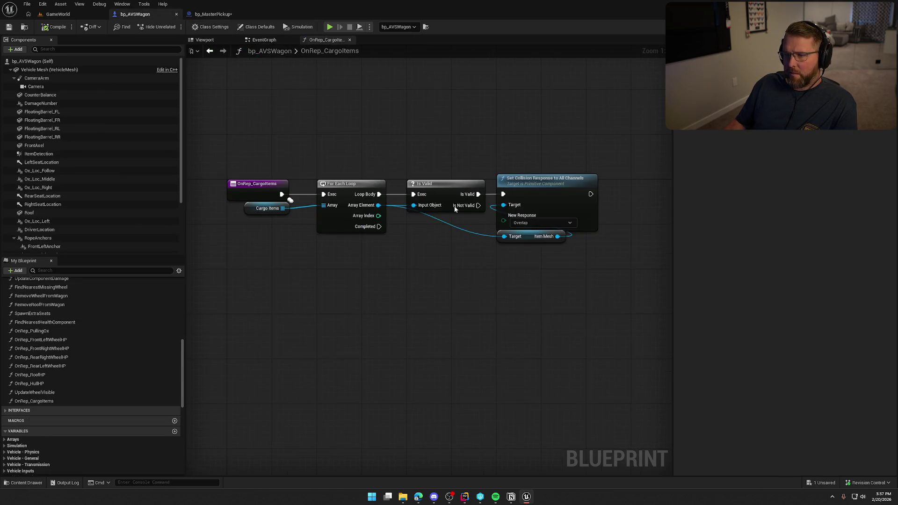
scroll(416, 305, "up", 2)
key("ctrl+v")
left_click_drag(556, 213, 474, 181)
left_click_drag(595, 209, 558, 182)
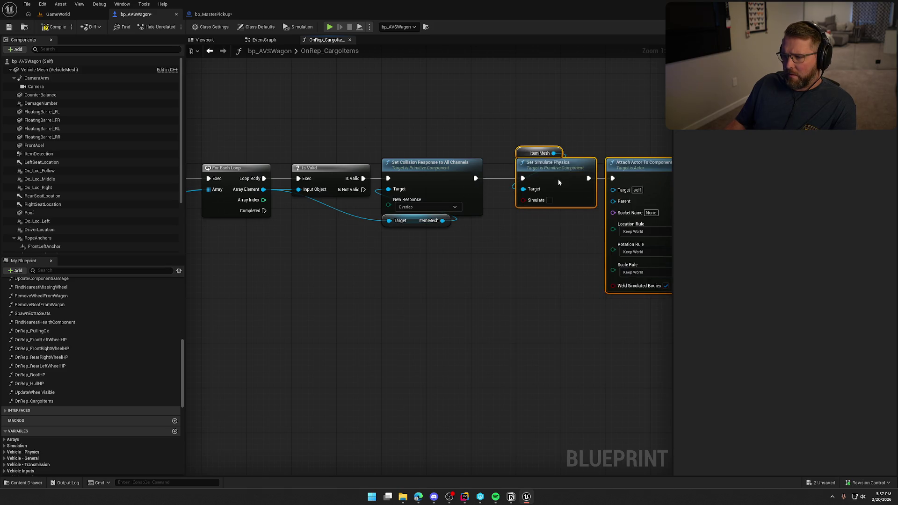
left_click(458, 280)
scroll(468, 262, "down", 1)
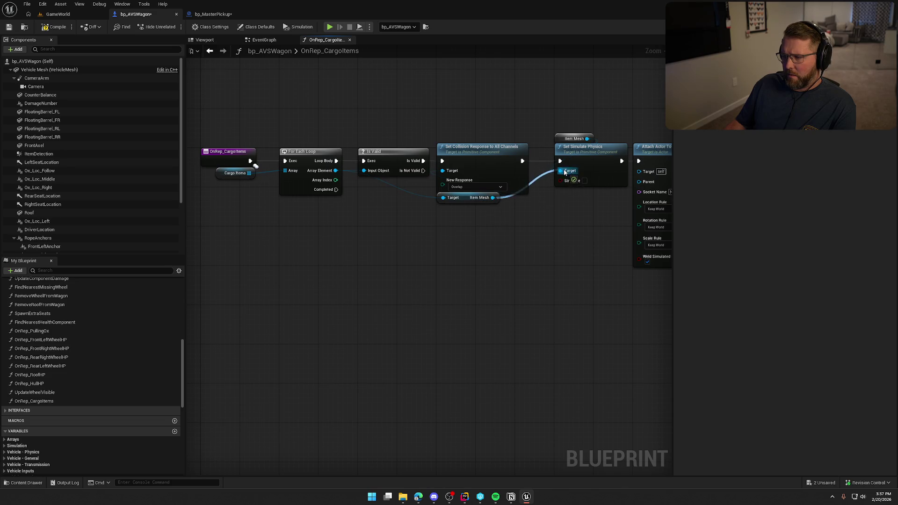
Wire Item Mesh and Array Element as targets, Vehicle Mesh as parent, and enable Weld Simulated Bodies
left_click_drag(493, 197, 565, 172)
key("Delete")
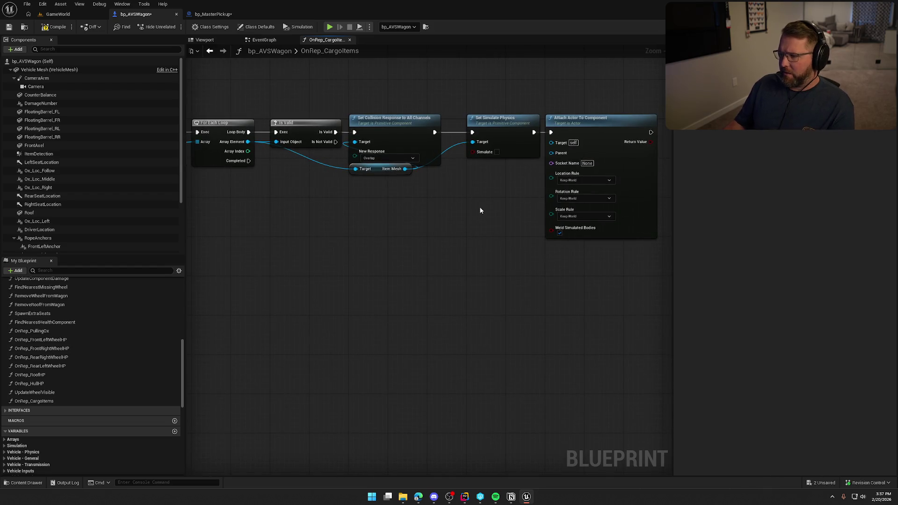
scroll(413, 180, "down", 2)
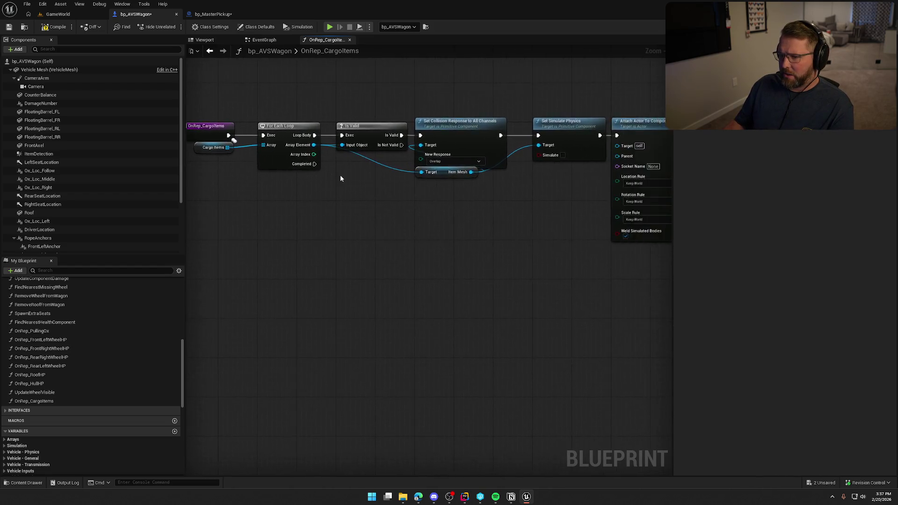
left_click_drag(316, 149, 582, 154)
mouse_move(50, 69)
left_mouse_down()
mouse_move(490, 190)
mouse_move(589, 163)
left_mouse_up()
left_click_drag(507, 188, 535, 171)
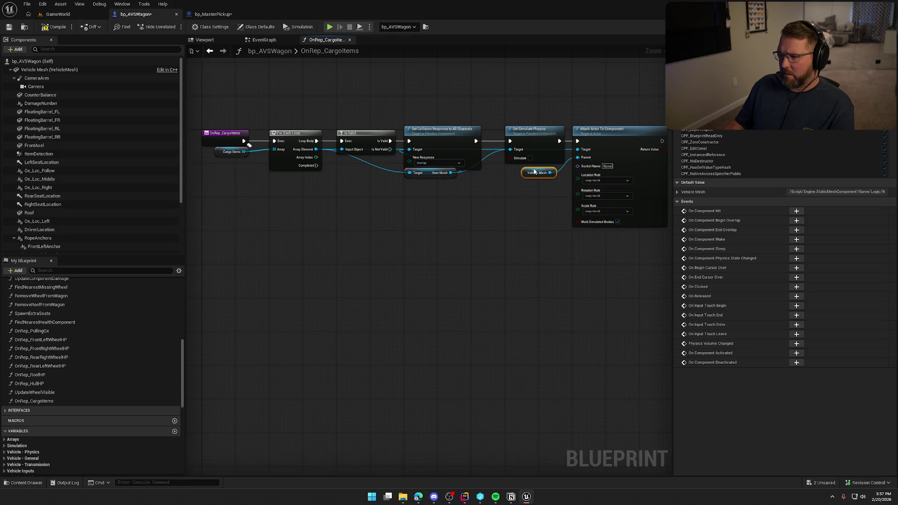
left_click(530, 199)
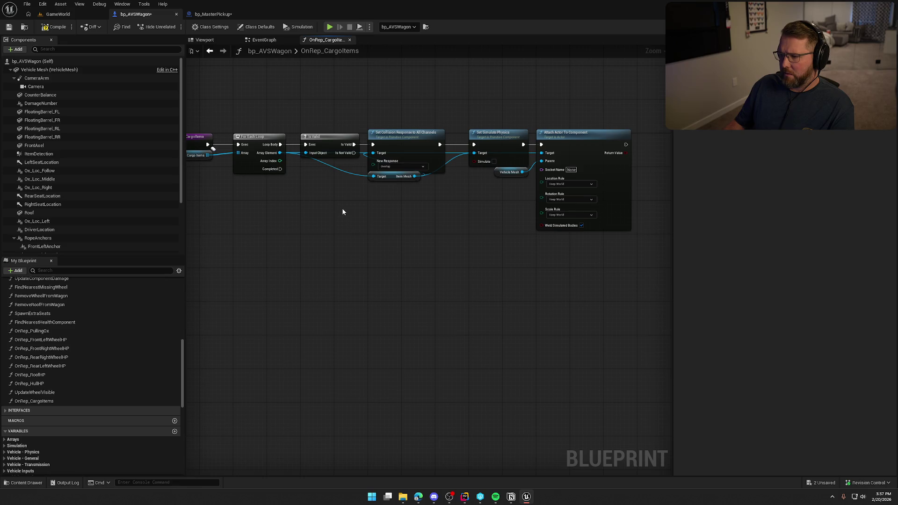
left_click(581, 225)
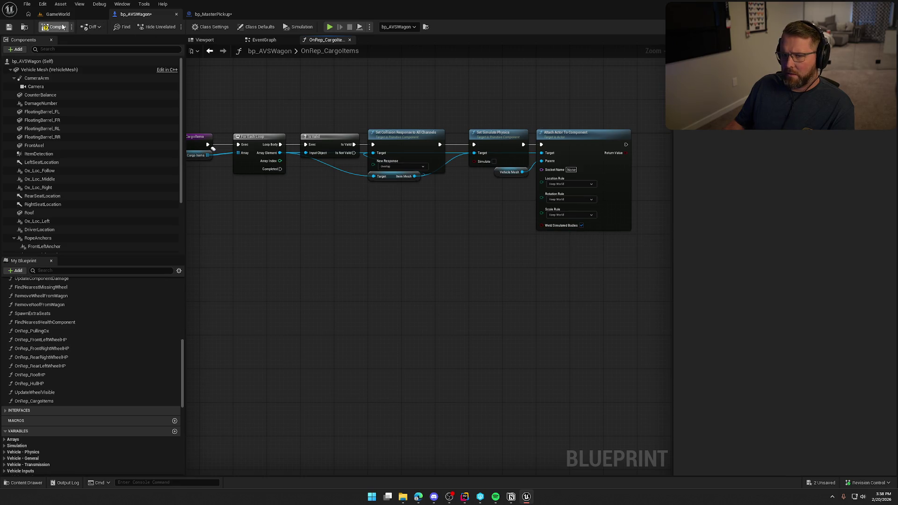
Compile bp_AVSWagon, check out both modified blueprints, and start a GameWorld play test
left_click(64, 24)
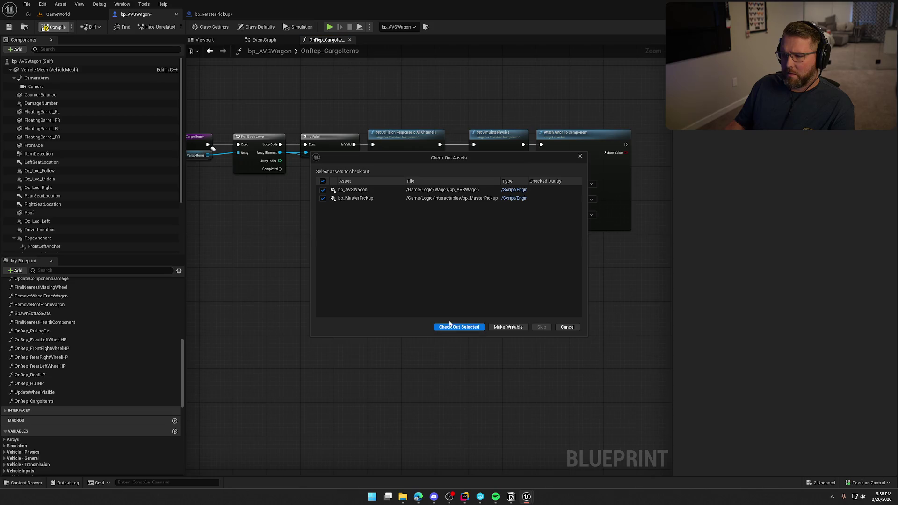
left_click(450, 326)
left_click(58, 14)
left_click(193, 27)
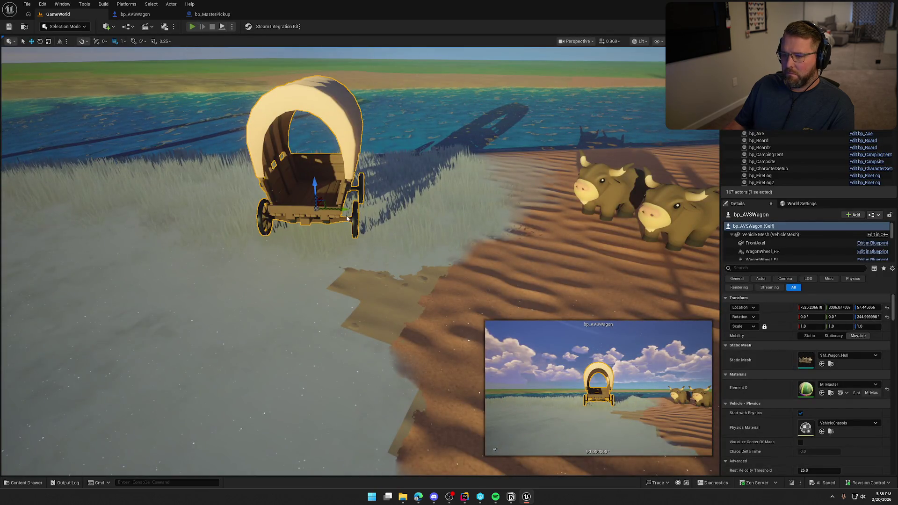
Drop the lantern onto the wagon floor, walk out, and launch a second game client
key("w")
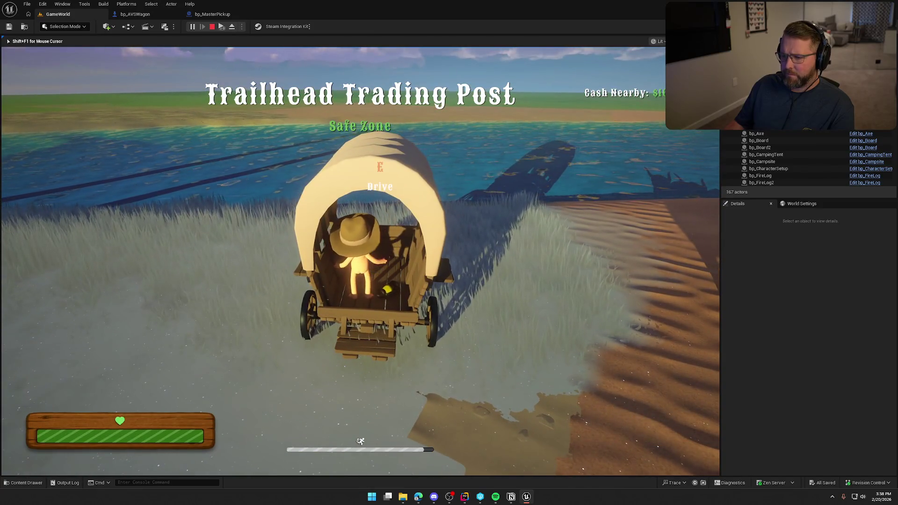
right_click(360, 260)
key("s")
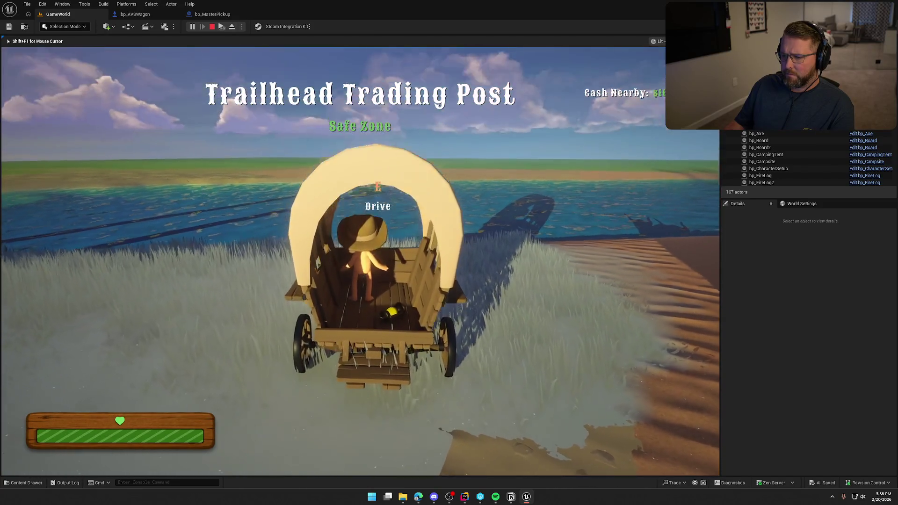
right_click(360, 259)
key("e")
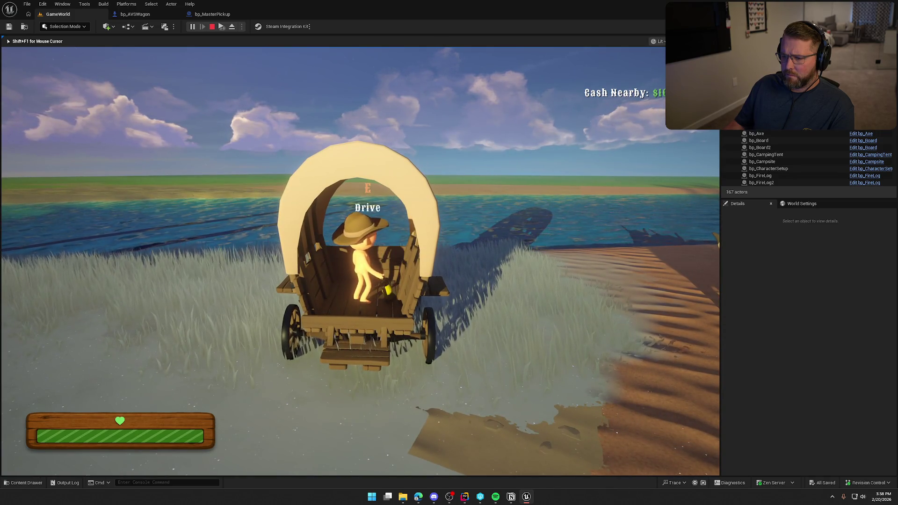
right_click(360, 259)
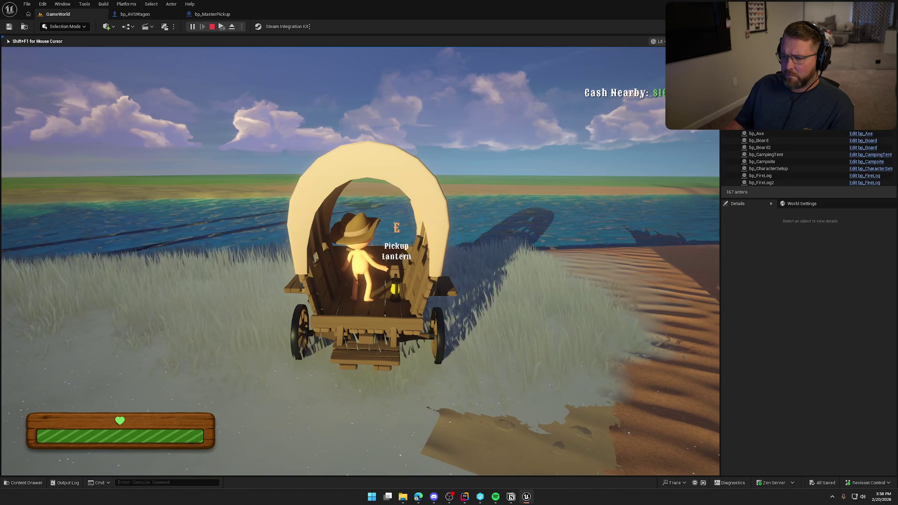
key("s")
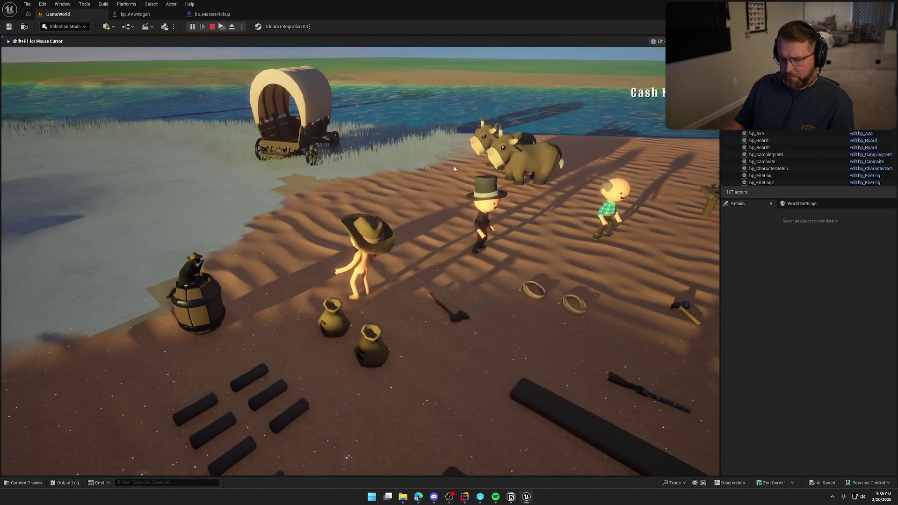
key("super")
left_click(221, 27)
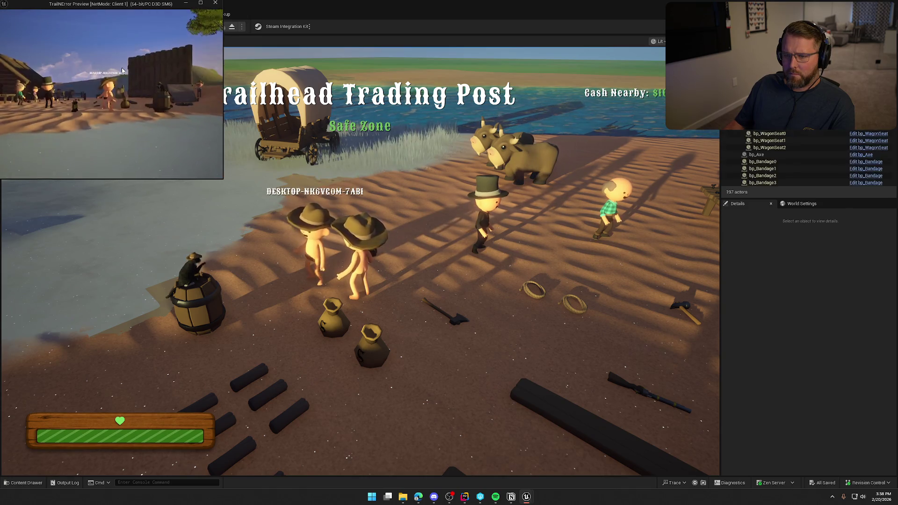
As the second client, carry a money bag into the wagon and drop it
left_click(121, 67)
key("w")
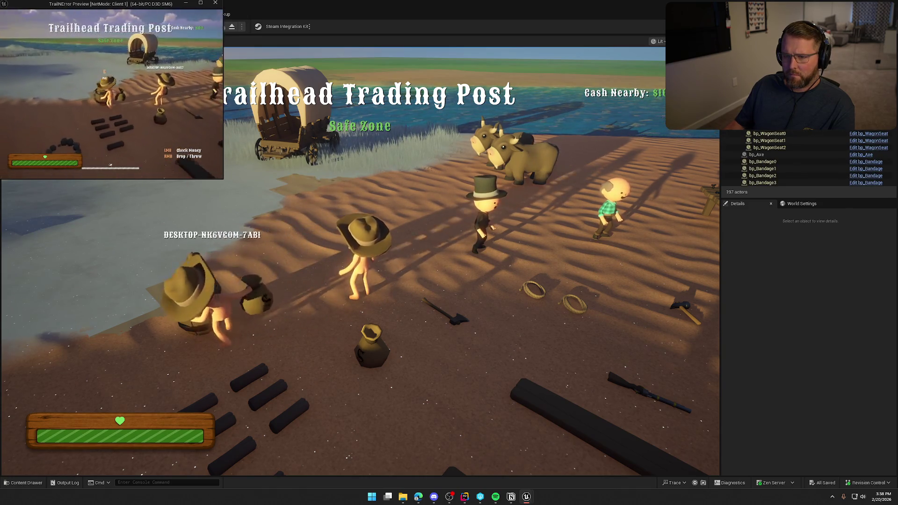
key("w")
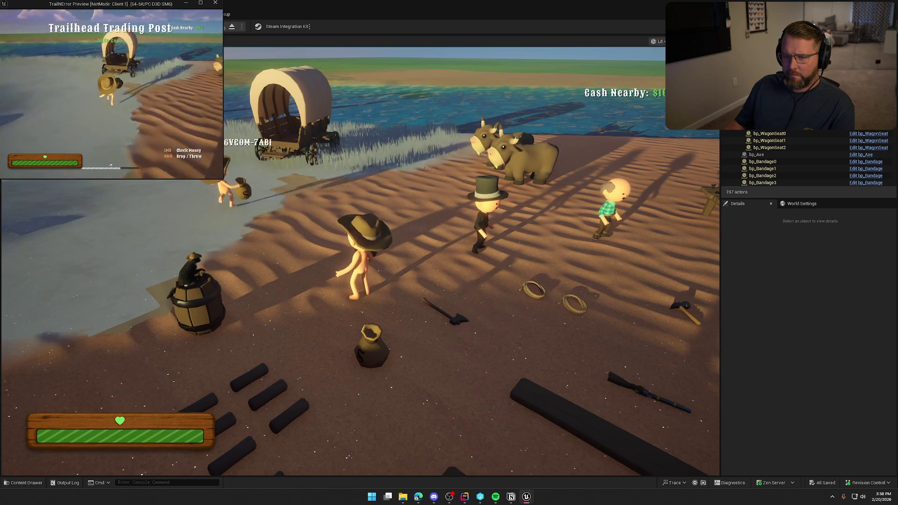
key("e")
right_click(111, 93)
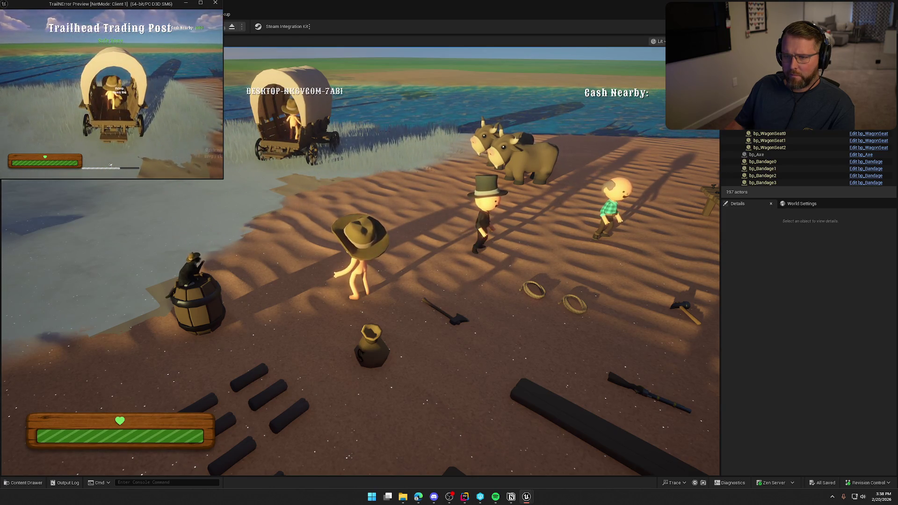
key("e")
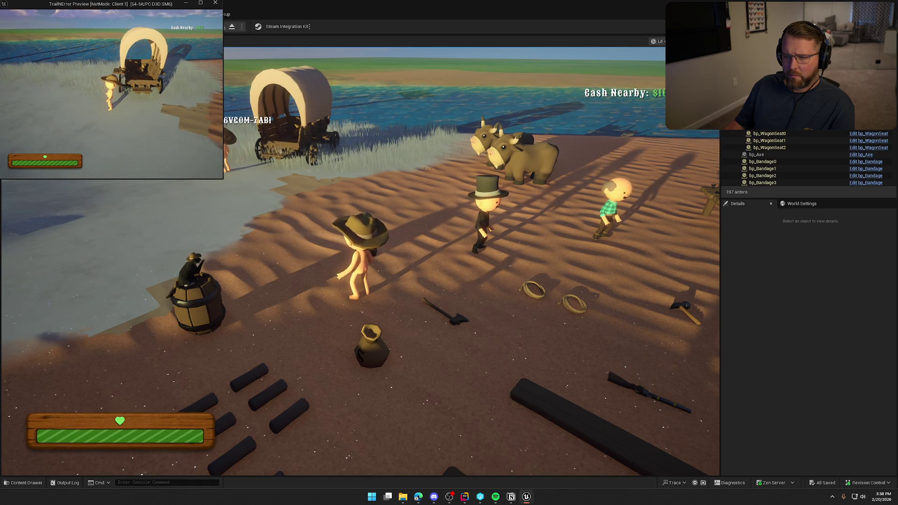
Return to the host player, walk around the wagon to check its cargo, and stop play
left_click(479, 182)
key("super")
left_click(478, 182)
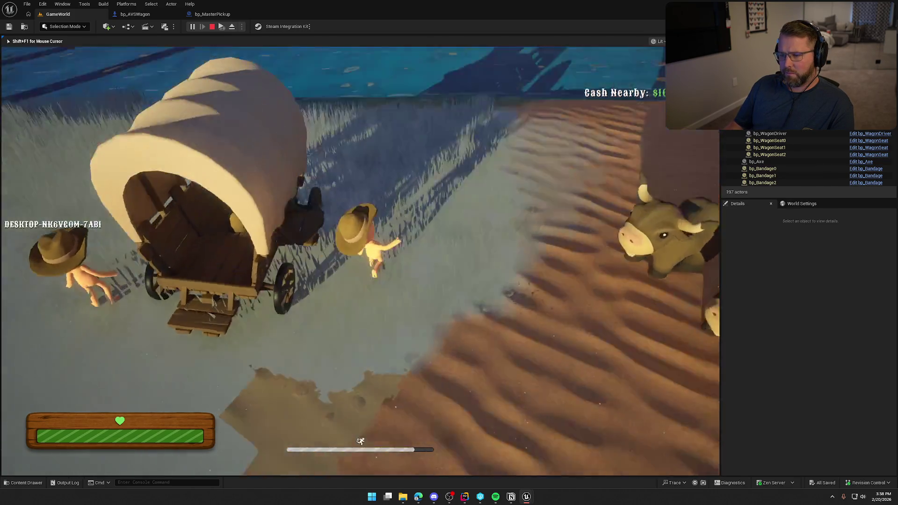
key("e")
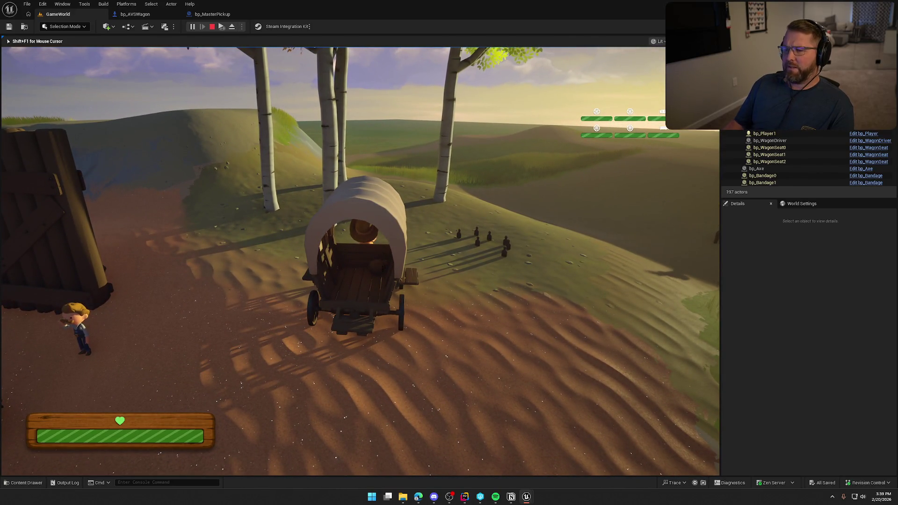
key("Escape")
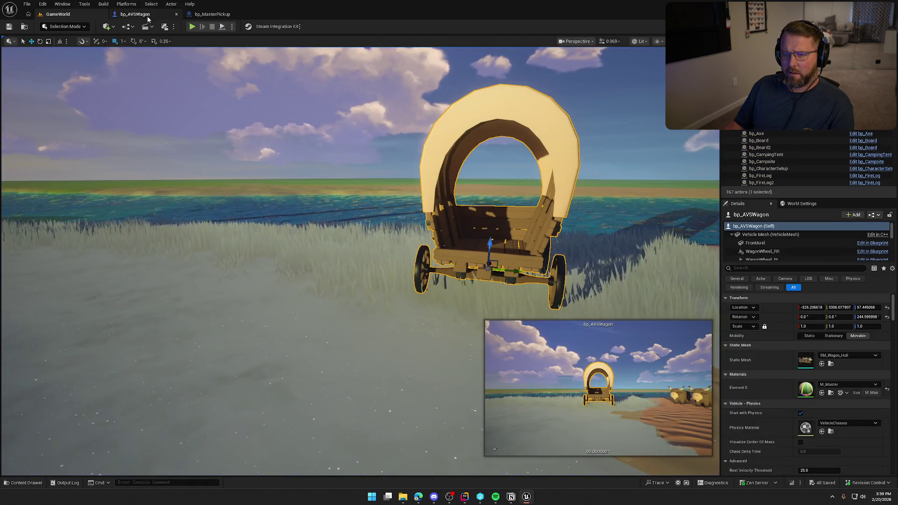
Compare OnRep_CargoItems' attach nodes with bp_MasterPickup's AttachToWagon logic and Interact Status tags
left_click(134, 14)
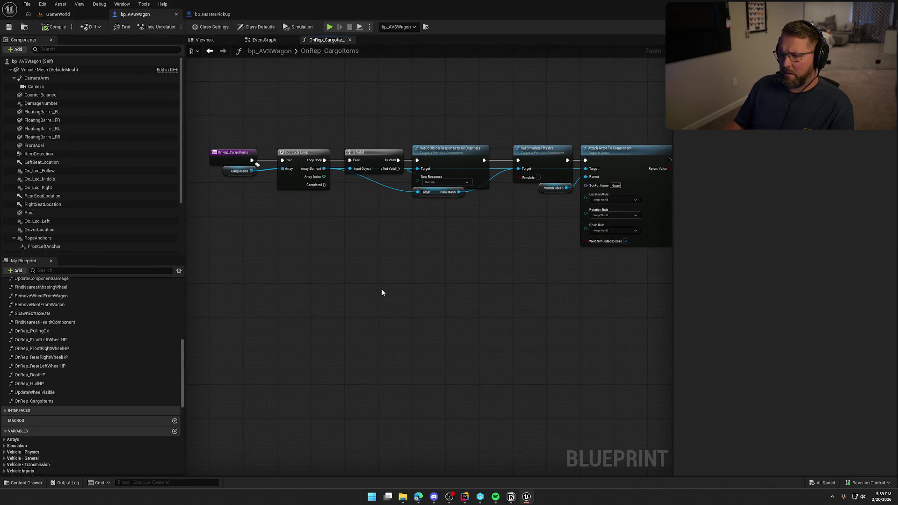
mouse_move(220, 145)
left_mouse_down()
mouse_move(531, 265)
mouse_move(631, 317)
left_mouse_up()
left_click(554, 297)
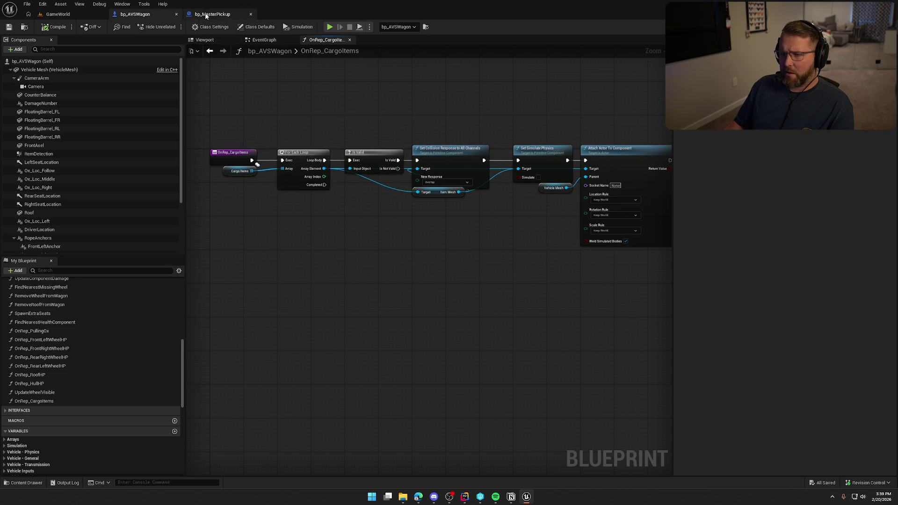
left_click(205, 15)
left_click_drag(312, 236, 415, 256)
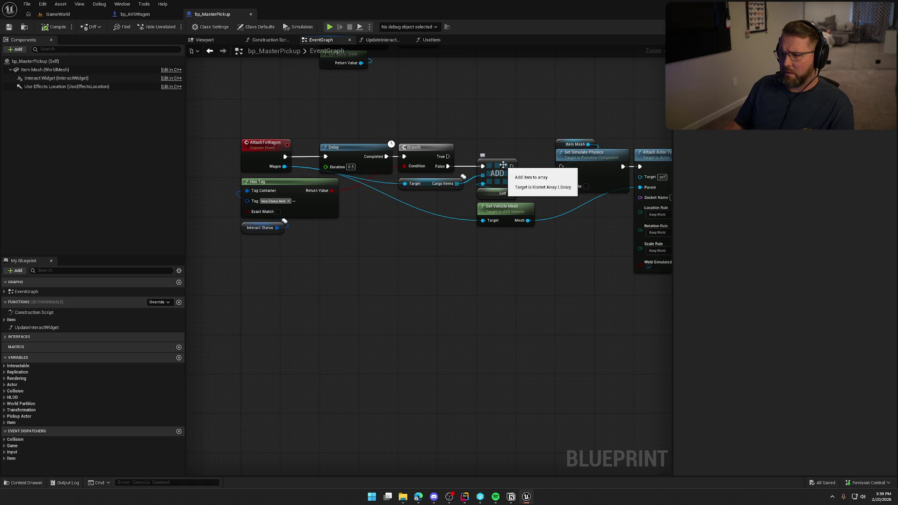
left_click(239, 230)
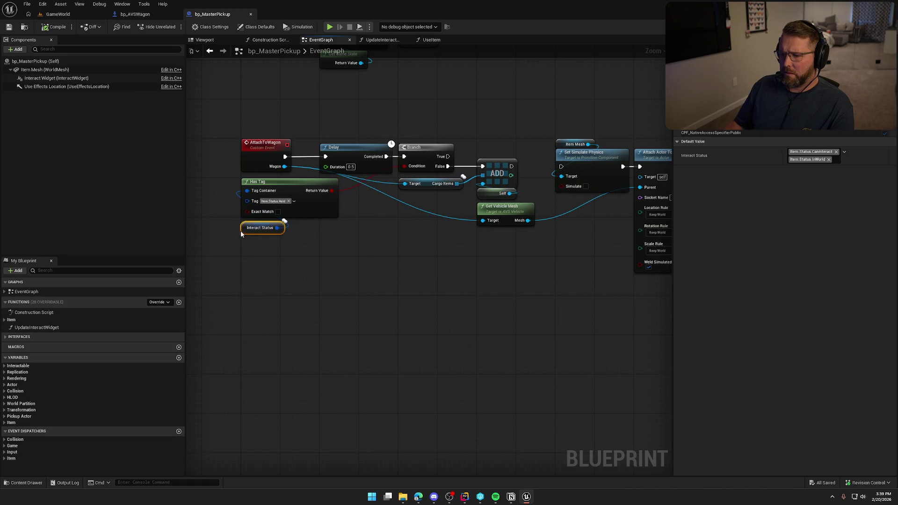
left_click(288, 261)
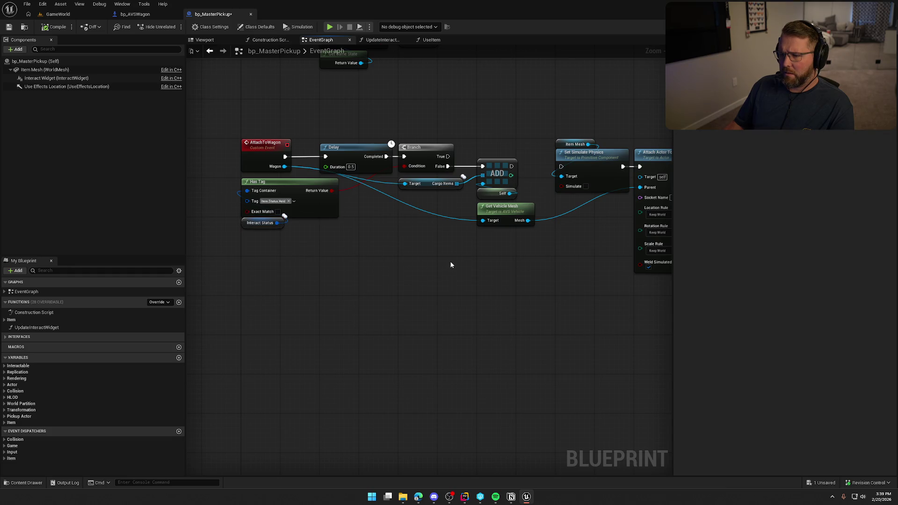
Back in OnRep_CargoItems, compile and save the bp_AVSWagon blueprint
left_click(158, 15)
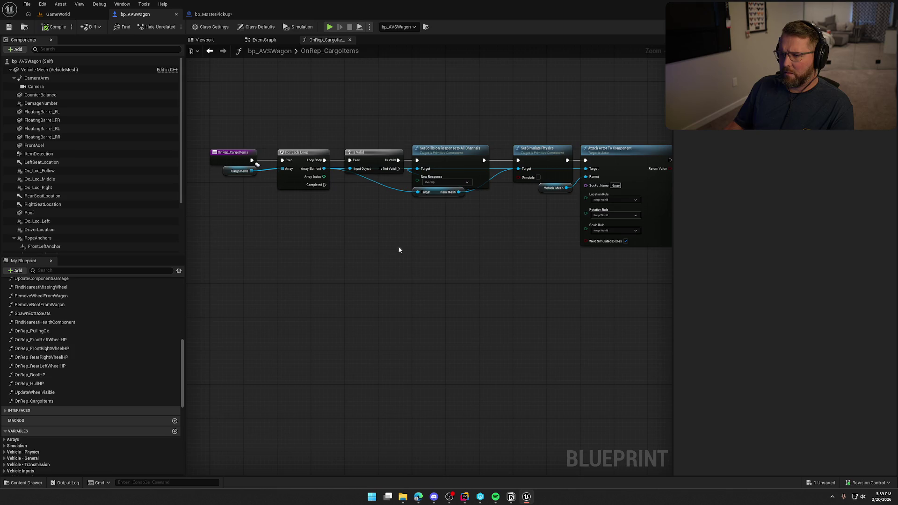
scroll(399, 251, "up", 2)
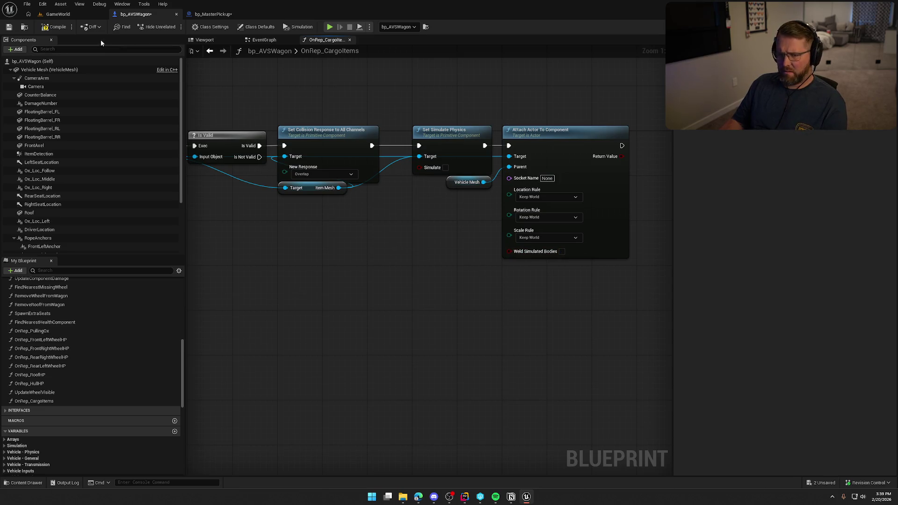
left_click(55, 27)
key("ctrl+s")
Play-test GameWorld by boarding the wagon and driving it toward the camp, then stop
left_click(58, 14)
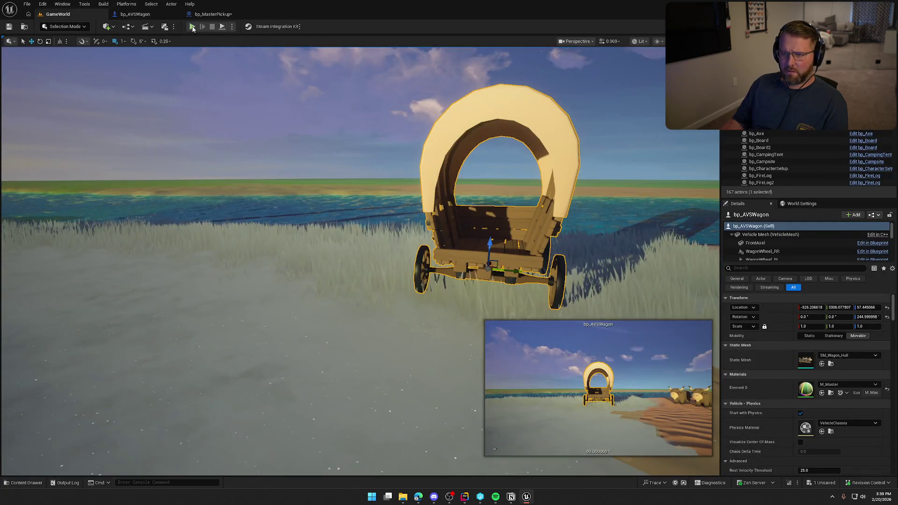
left_click(193, 27)
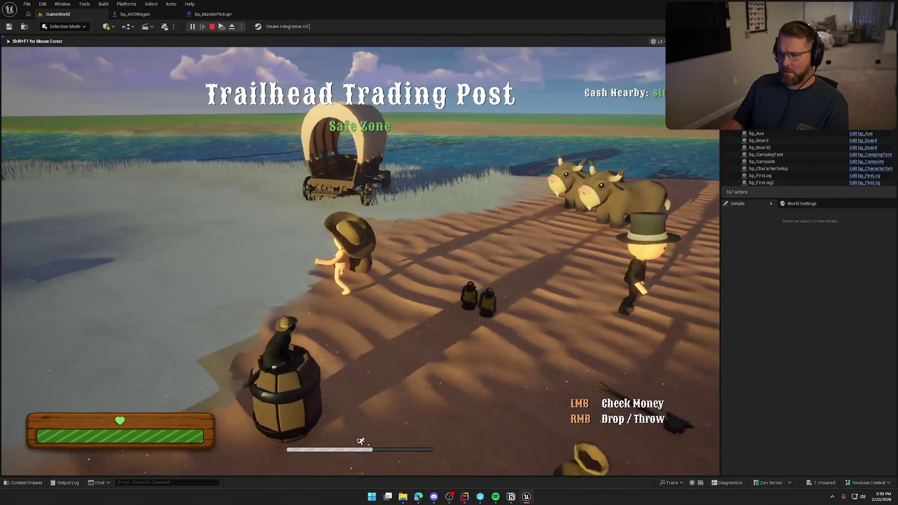
key("w")
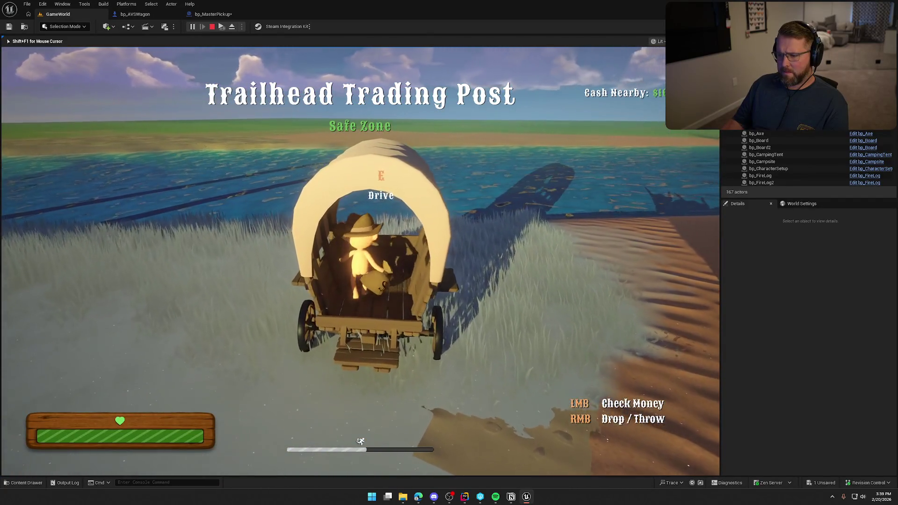
key("a")
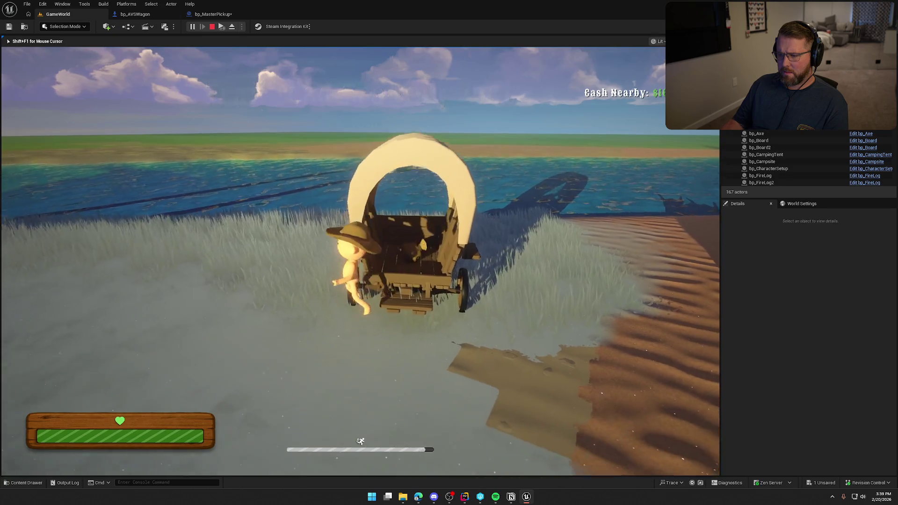
key("w")
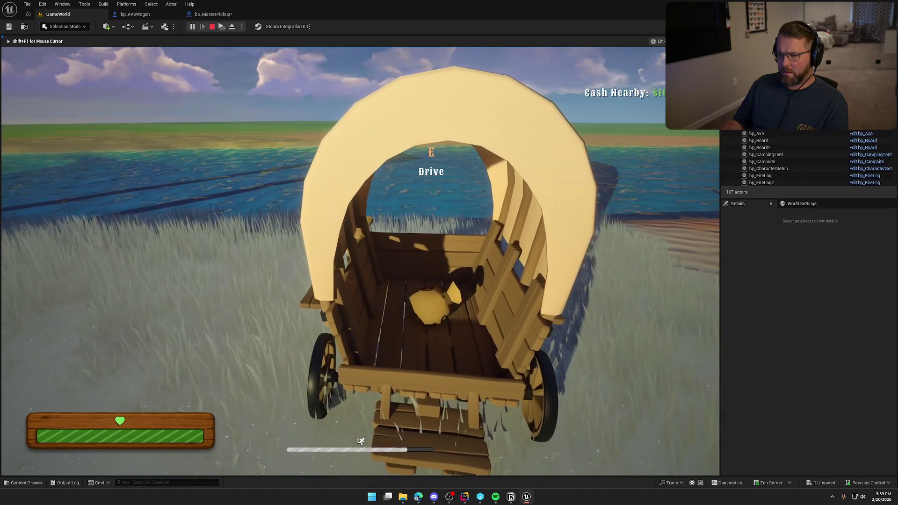
key("e")
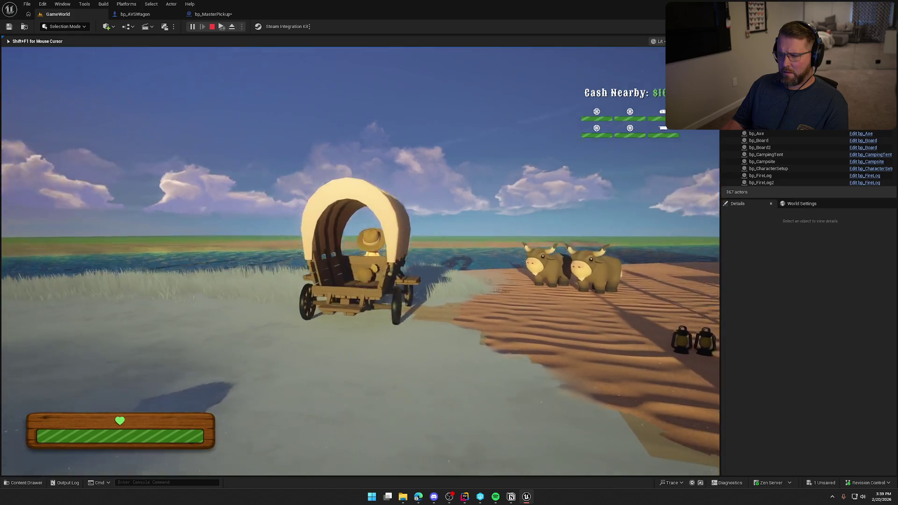
key("w")
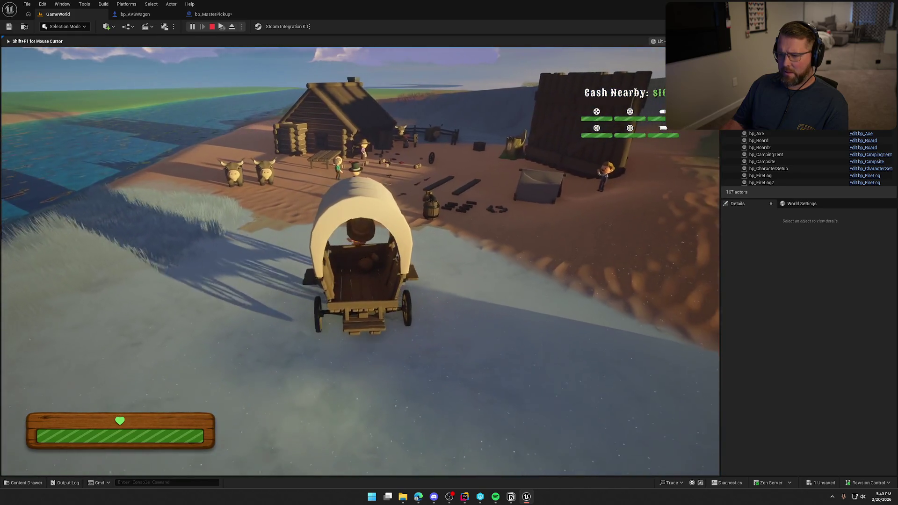
key("w")
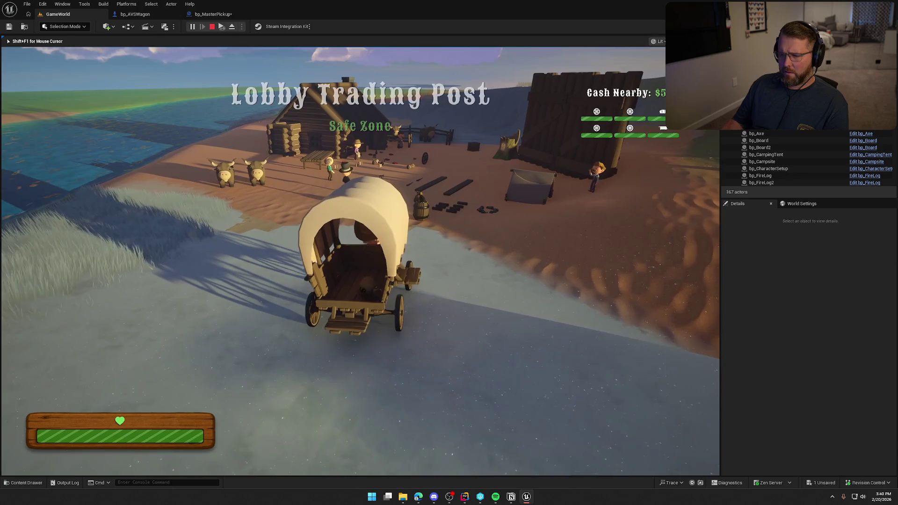
key("Escape")
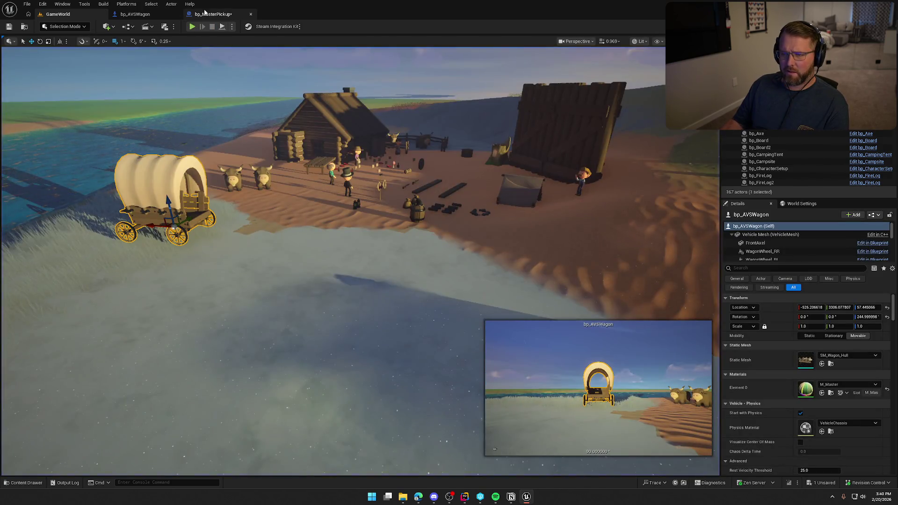
Check the CargoItems variable's replication settings and the OnRep_CargoItems entry node in bp_AVSWagon
left_click(206, 14)
left_click(136, 14)
scroll(65, 428, "down", 5)
left_click(39, 427)
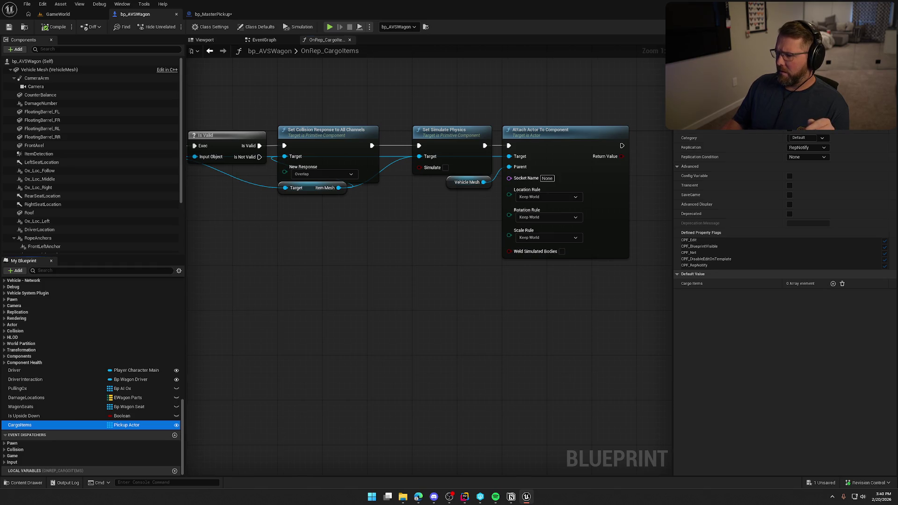
scroll(369, 313, "down", 2)
mouse_move(378, 306)
left_mouse_down()
mouse_move(437, 276)
mouse_move(417, 283)
left_mouse_up()
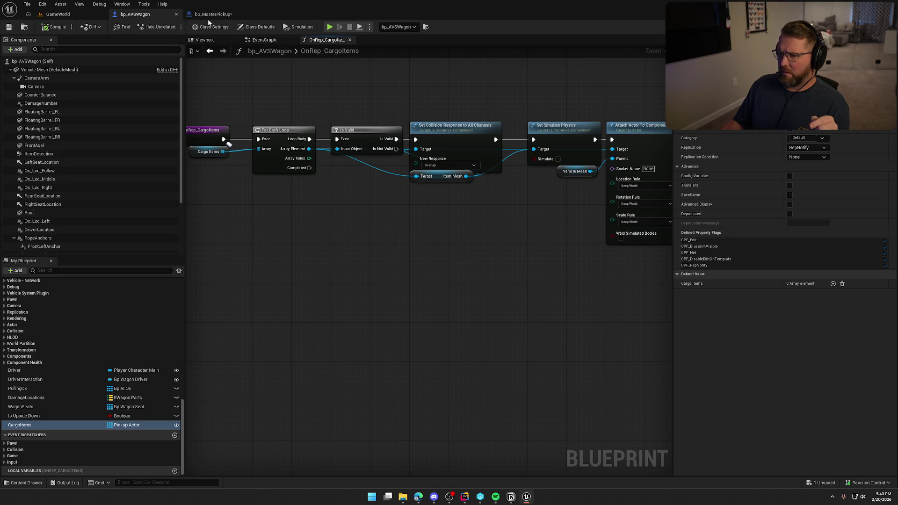
In bp_MasterPickup, add a Print String node after the ADD to Cargo Items and start play
left_click(210, 15)
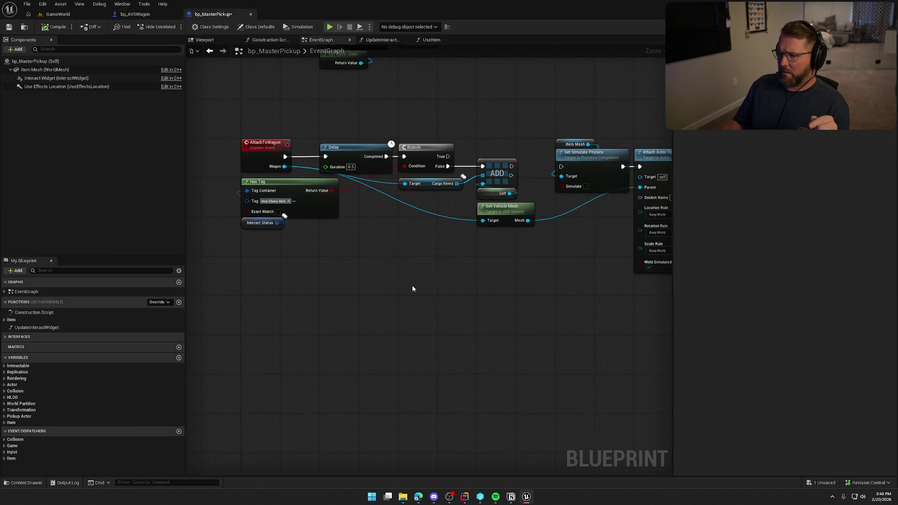
left_click_drag(570, 262, 570, 262)
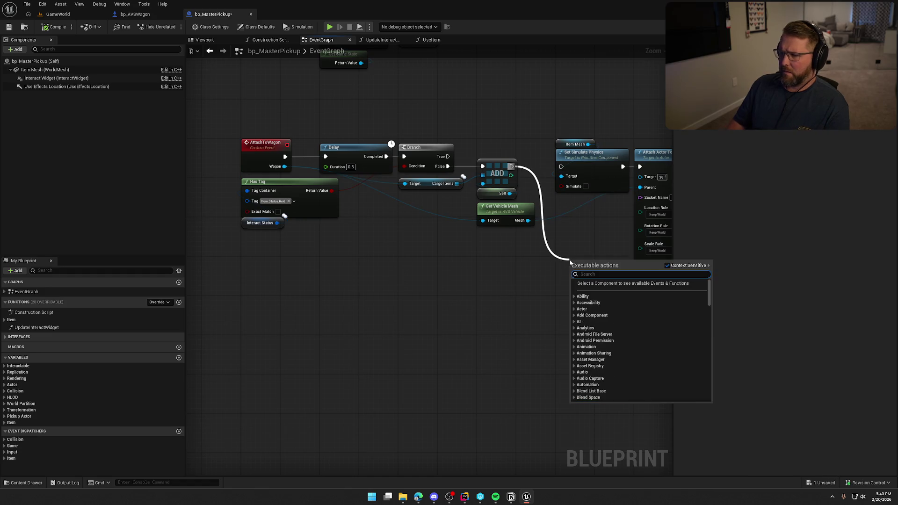
type("print")
key("Return")
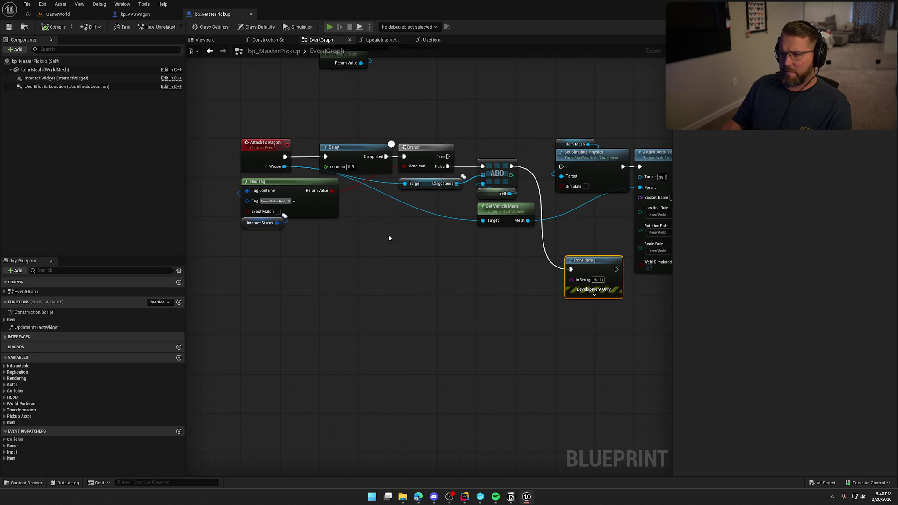
key("alt+p")
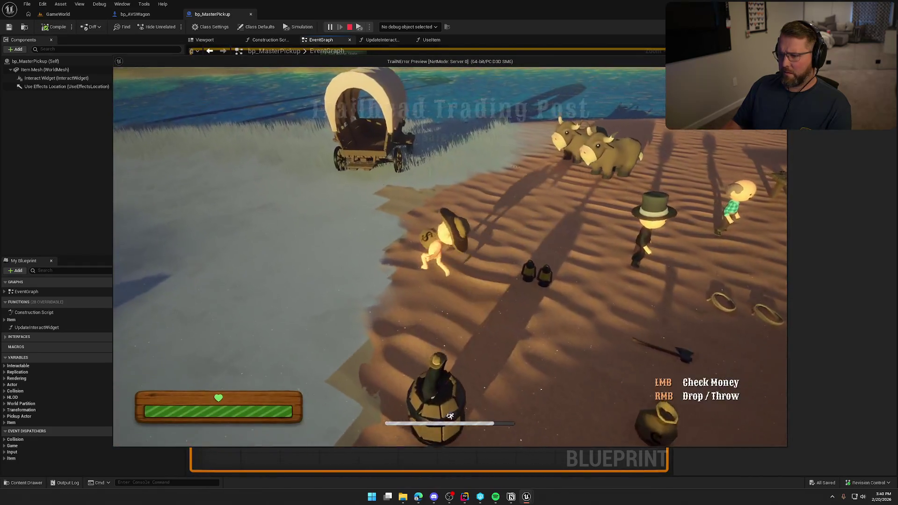
Carry the money bag into the wagon bed, drive the wagon forward, then stop play
key("w")
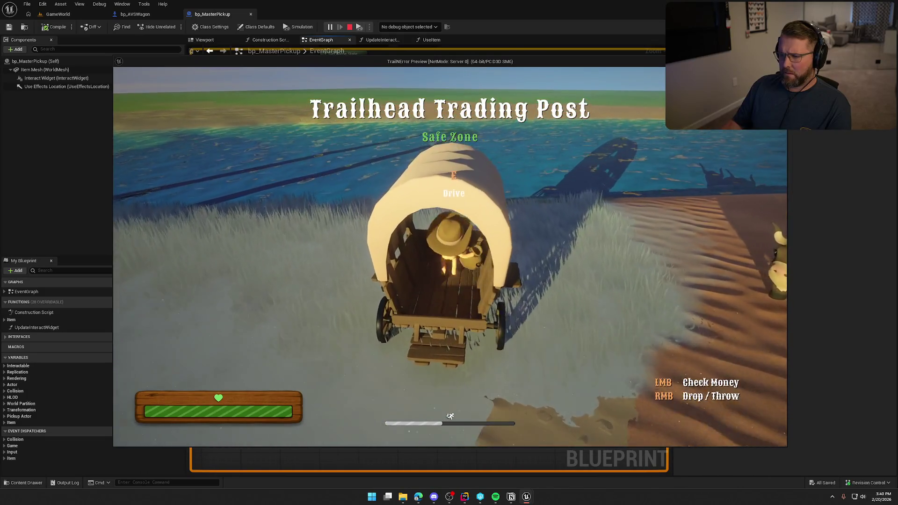
key("s")
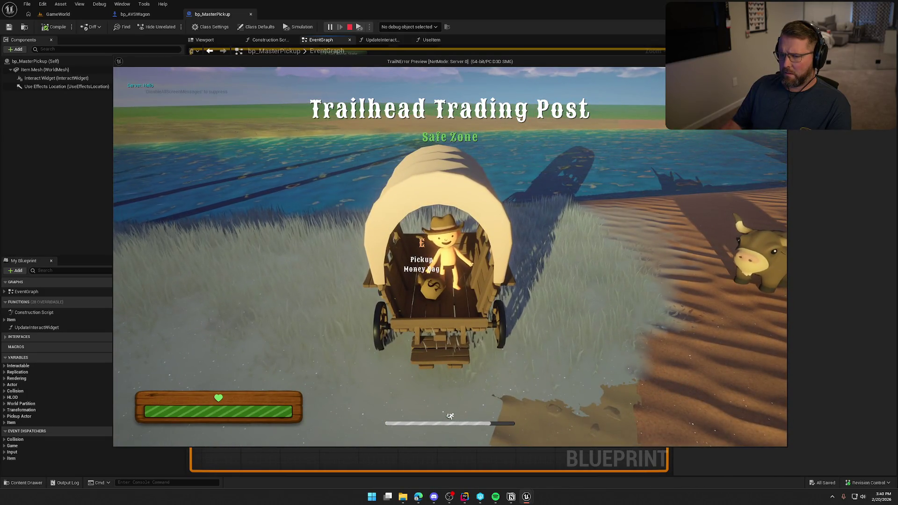
key("w")
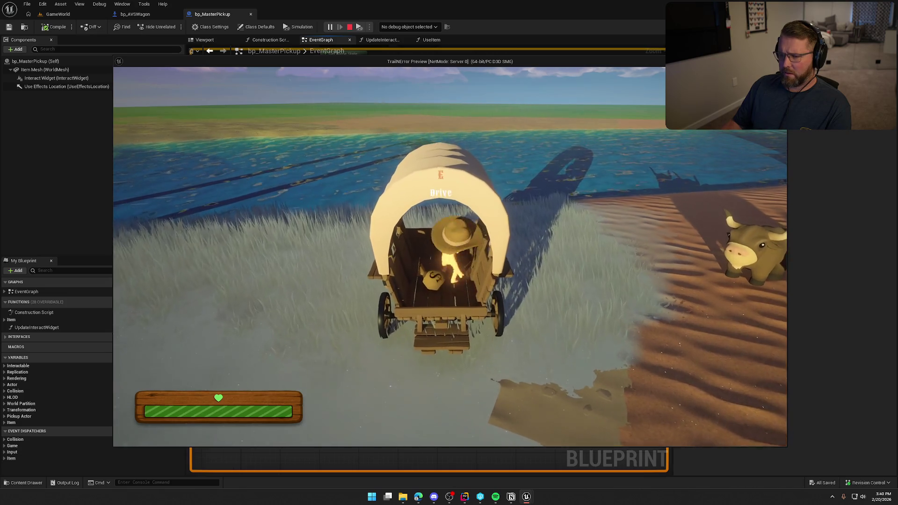
key("e")
key("w")
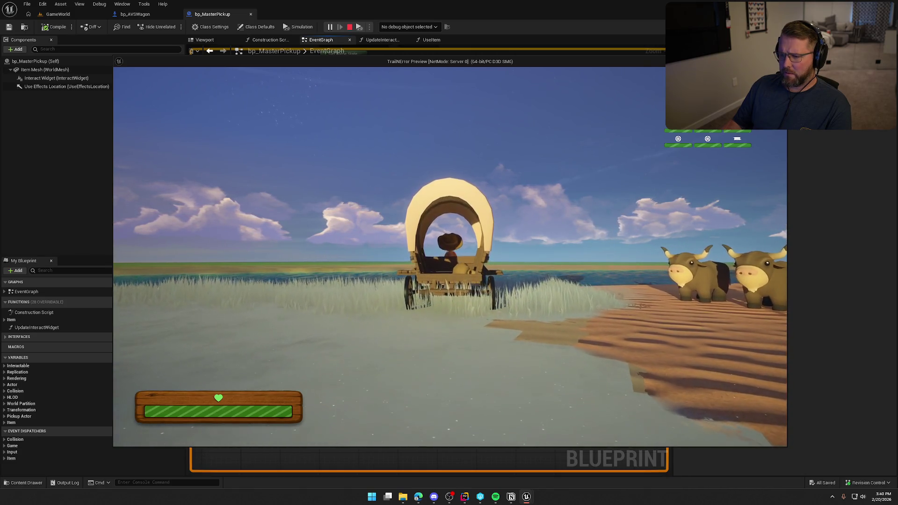
scroll(449, 253, "down", 3)
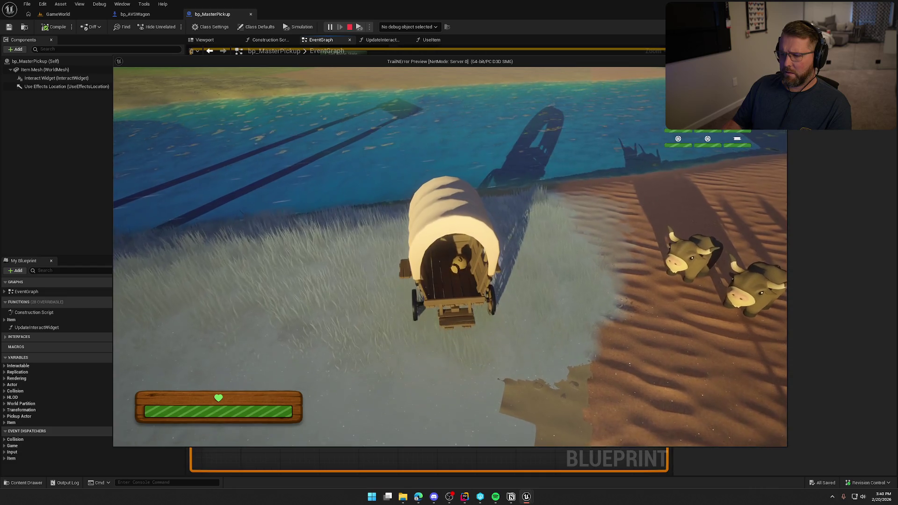
key("Escape")
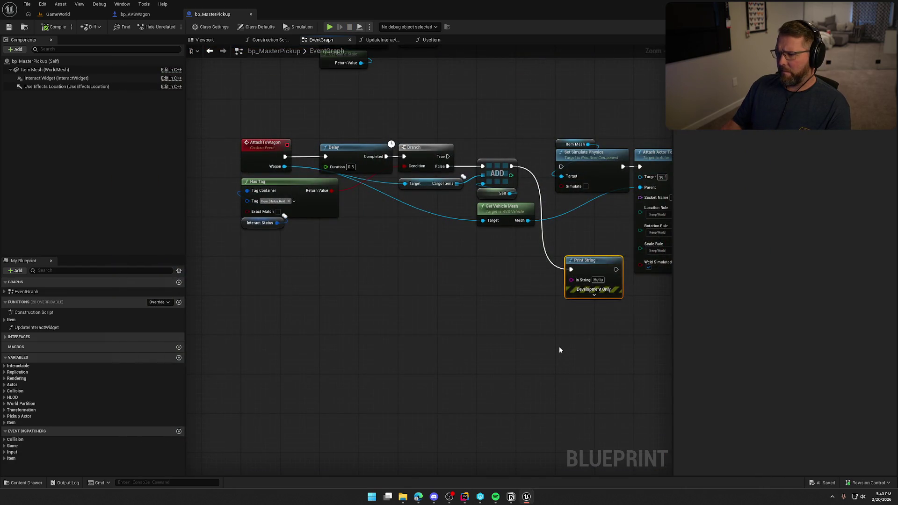
Delete the Print String node from bp_MasterPickup's AttachToWagon graph
left_click_drag(556, 346, 403, 359)
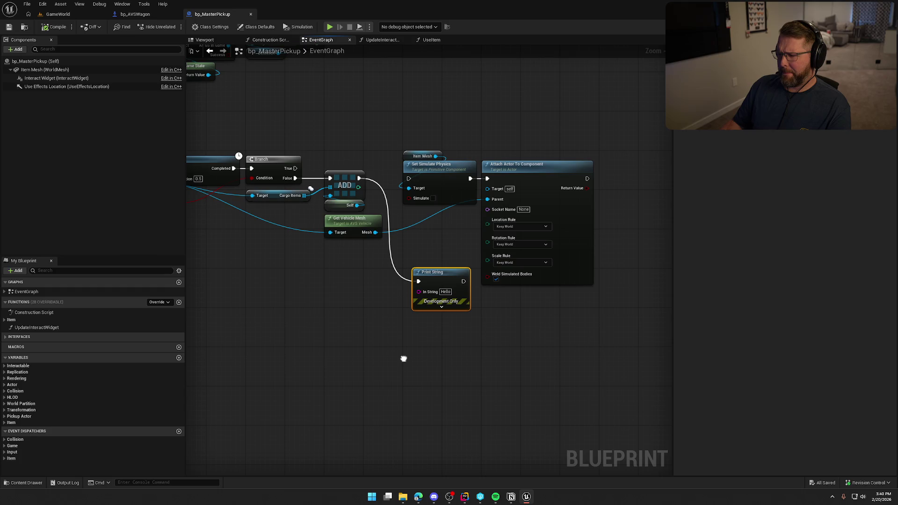
left_click_drag(344, 349, 516, 329)
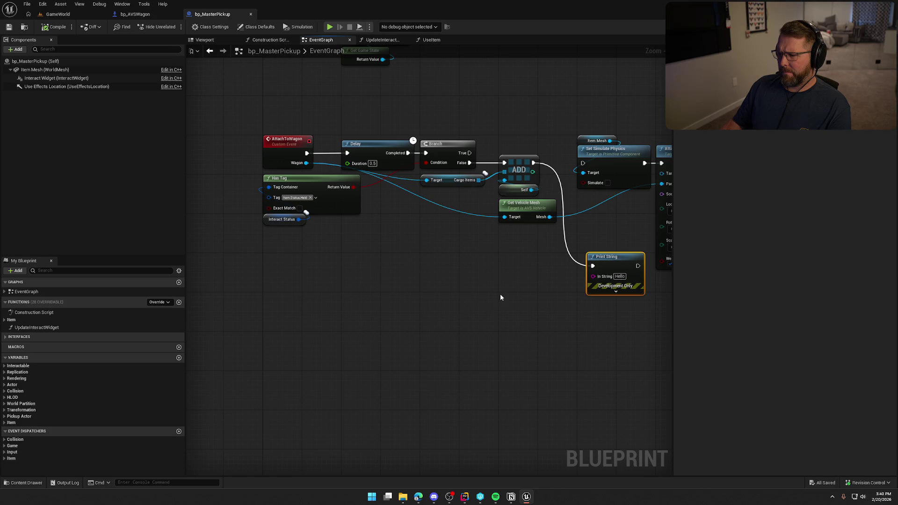
scroll(498, 297, "up", 2)
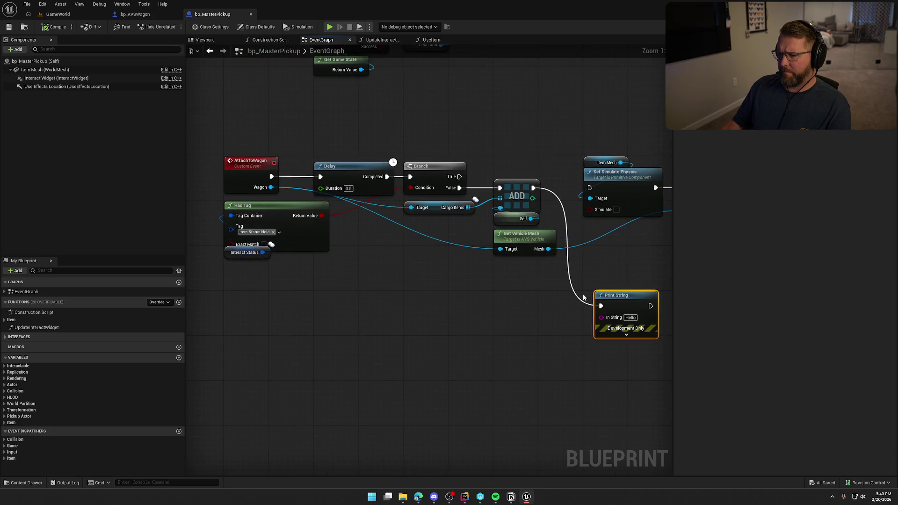
key("Delete")
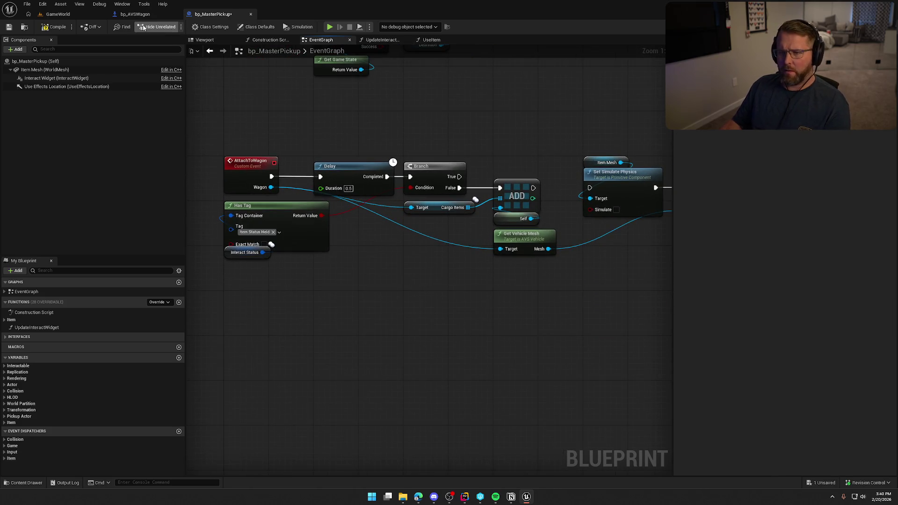
Add a Print String off the Loop Body in OnRep_CargoItems and start a GameWorld play test
left_click(138, 16)
left_click_drag(309, 188, 335, 220)
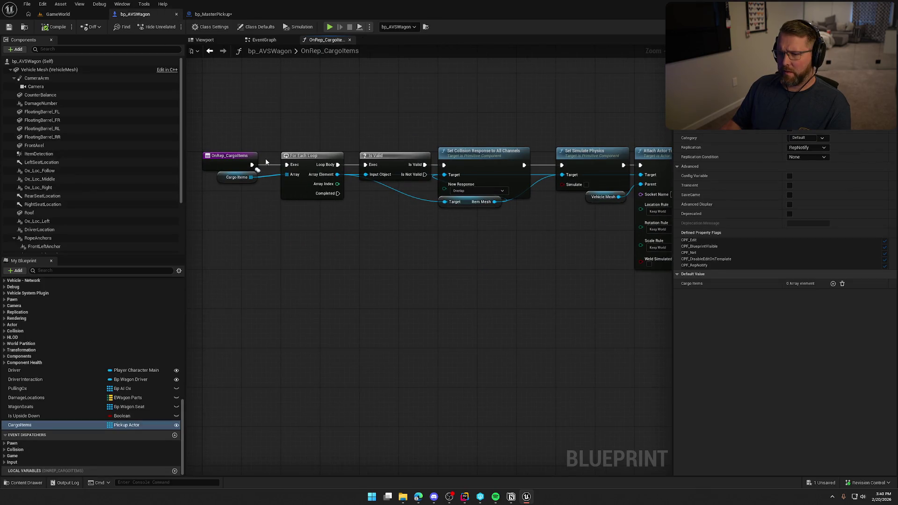
left_click_drag(334, 87, 335, 86)
type("print string")
key("Return")
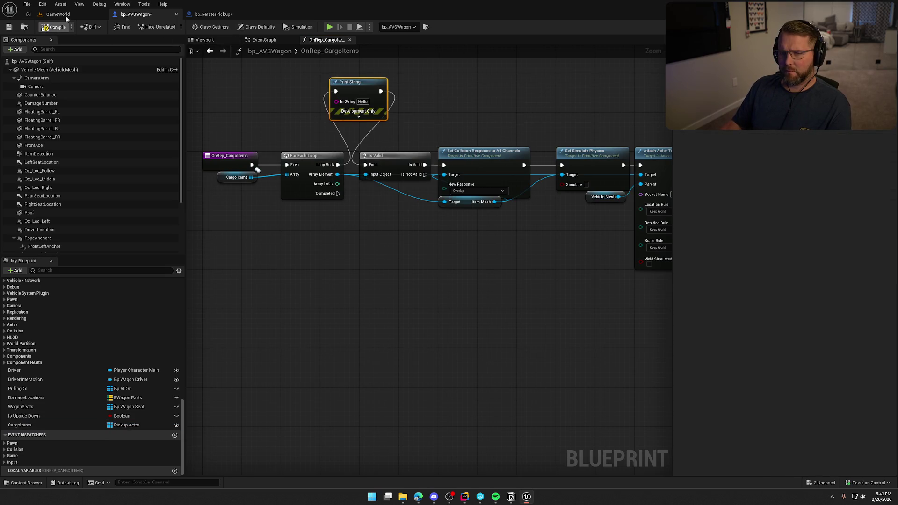
left_click(65, 15)
left_click(201, 24)
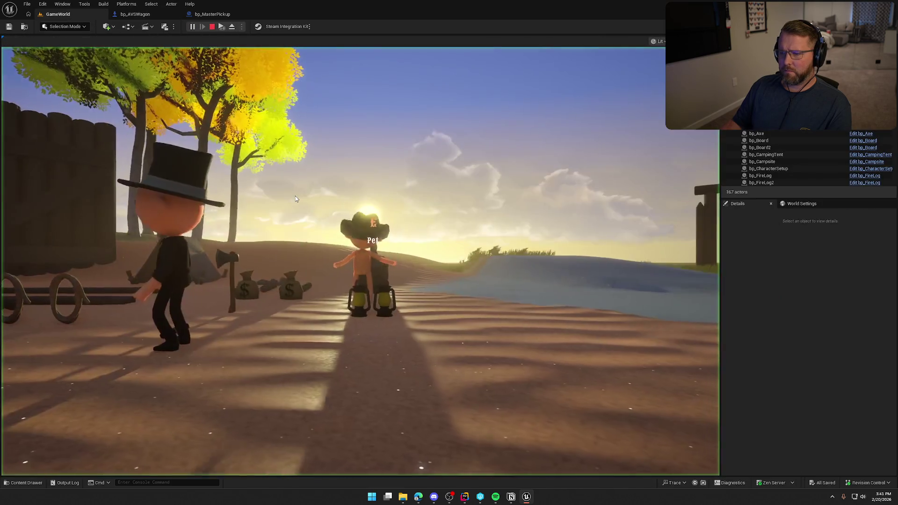
Run the character into the wagon with the money bag, turn around, and end the play test
key("w")
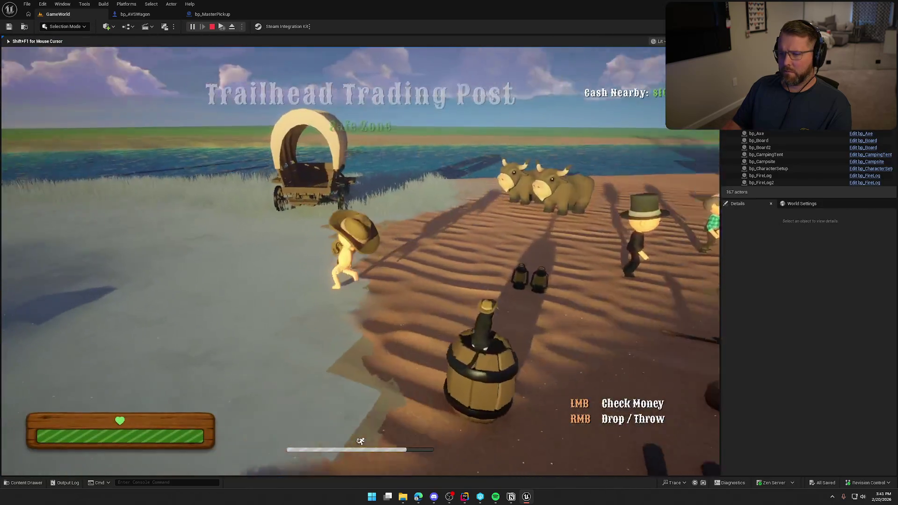
key("w")
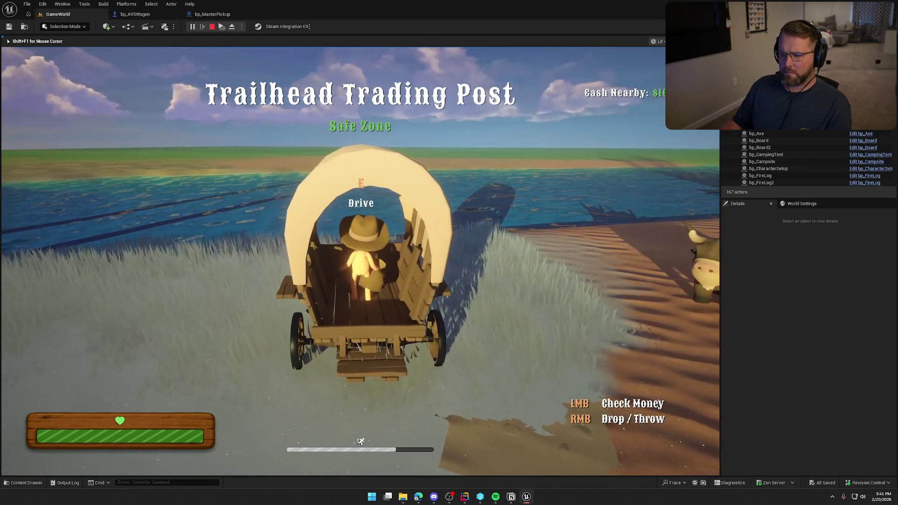
key("s")
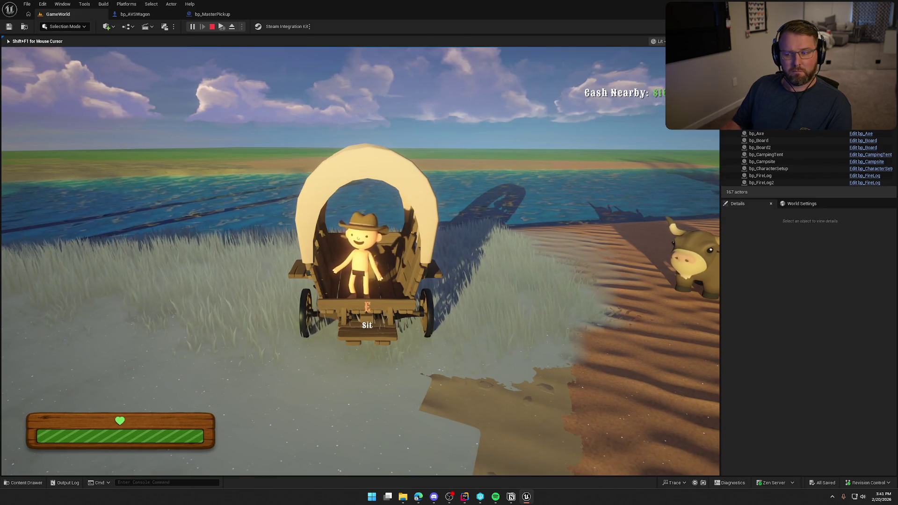
key("Escape")
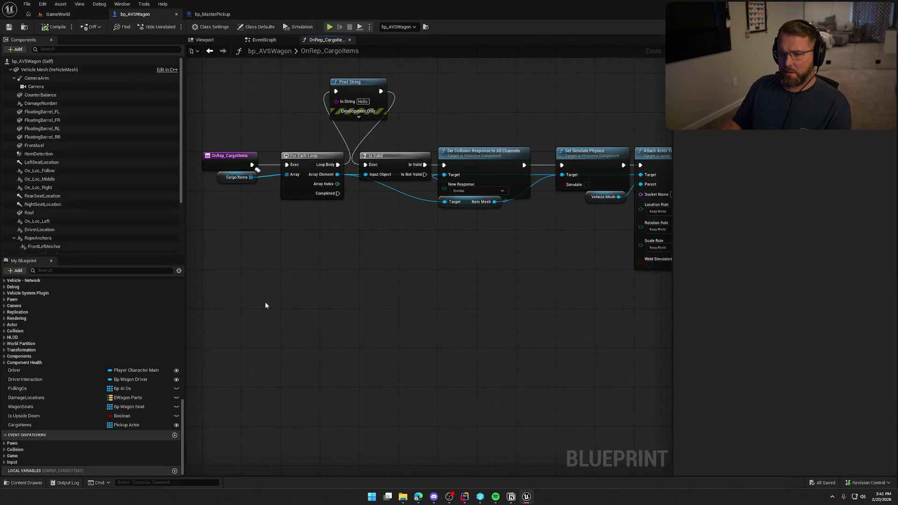
Make room in the OnRep_CargoItems graph and wire the event into Print String
left_click(77, 429)
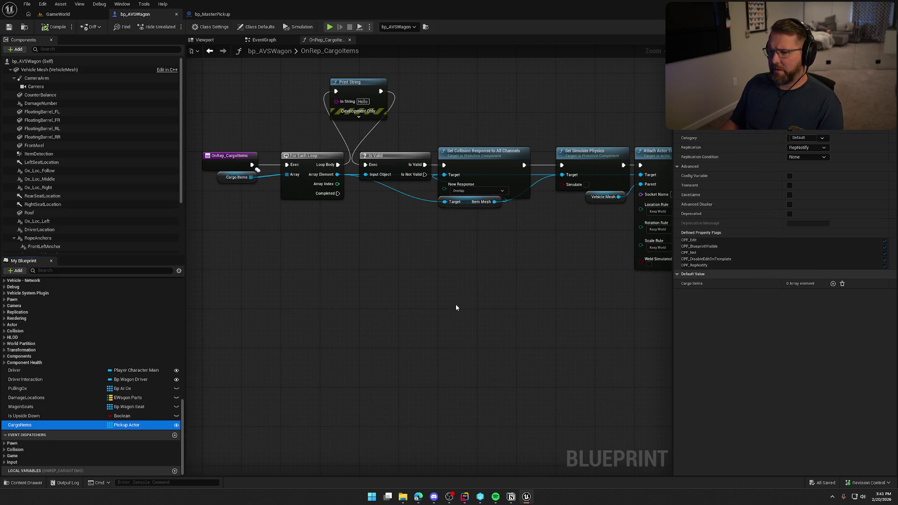
left_click_drag(391, 270, 440, 285)
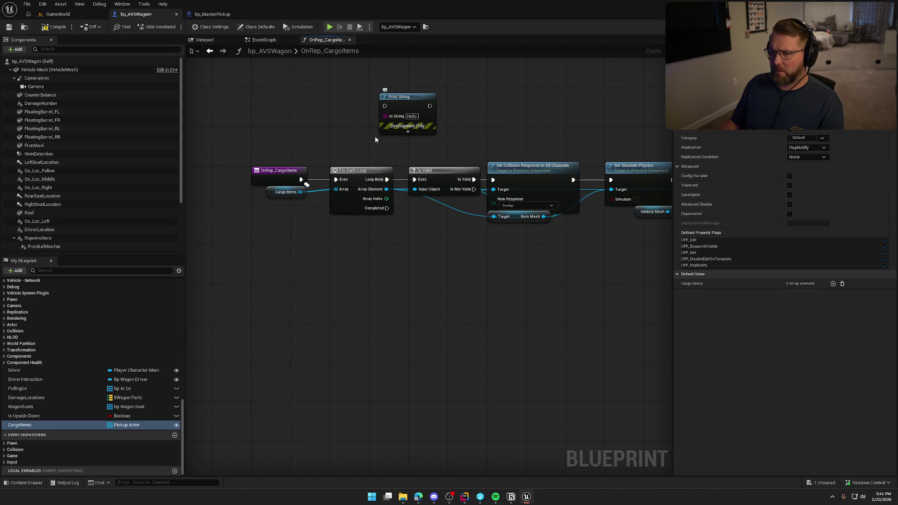
left_click_drag(302, 179, 385, 120)
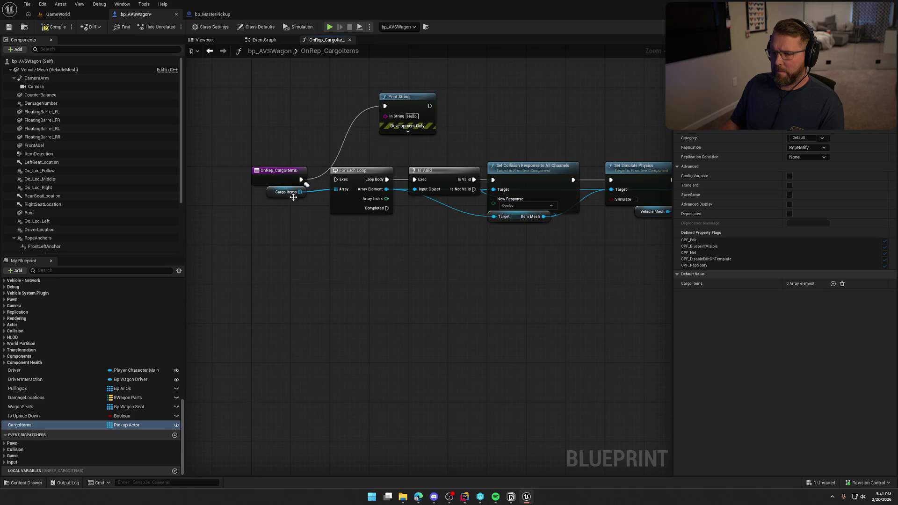
Feed a Cargo Items Length node into Print String's In String, then start a play test
left_click_drag(302, 107, 301, 105)
type("leng")
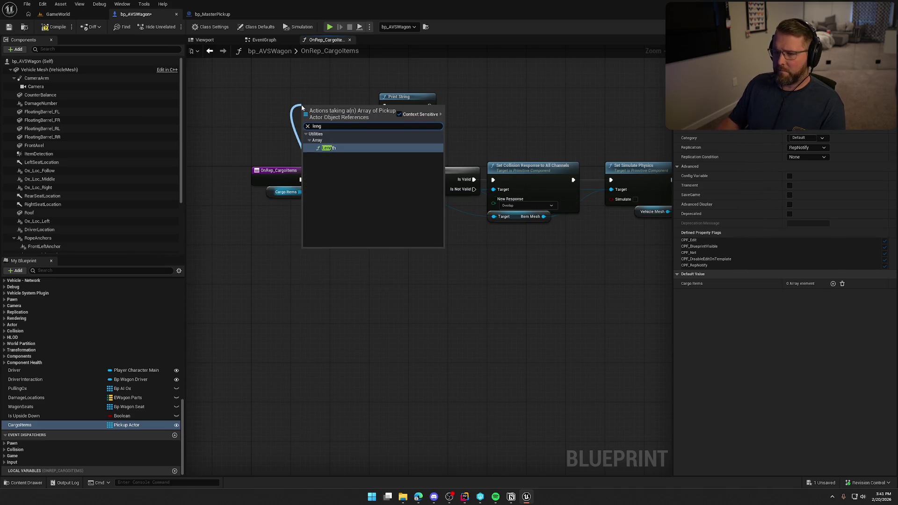
left_click(336, 147)
mouse_move(373, 119)
left_mouse_down()
mouse_move(385, 116)
mouse_move(353, 165)
left_mouse_up()
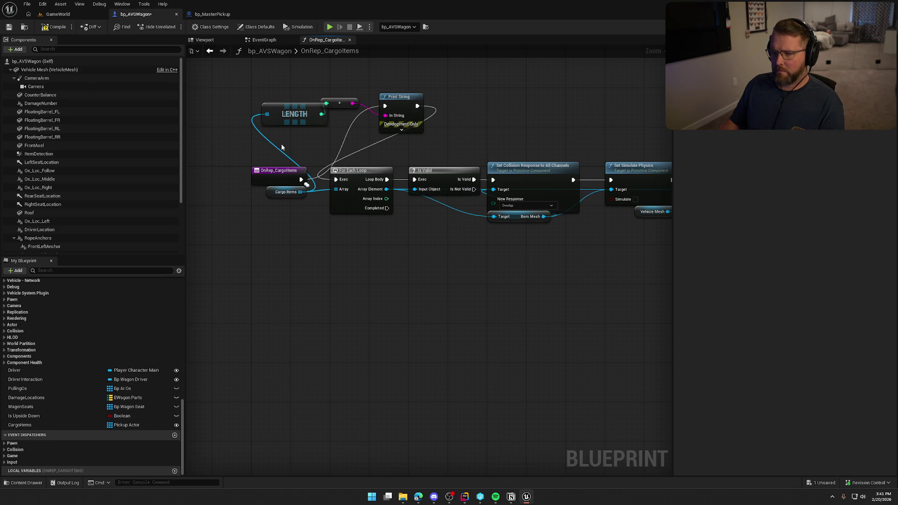
left_click(332, 27)
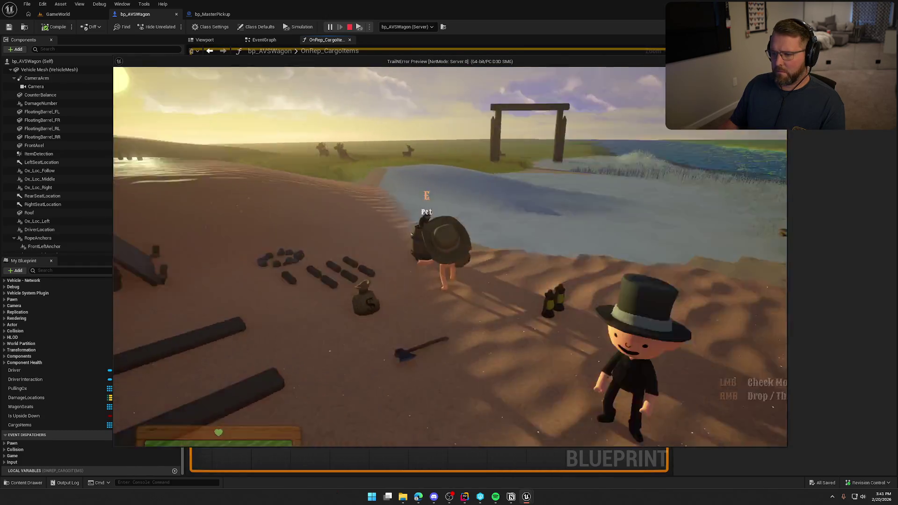
Carry the money bag up into the wagon, drop it there, step back out, and stop play
key("e")
key("w")
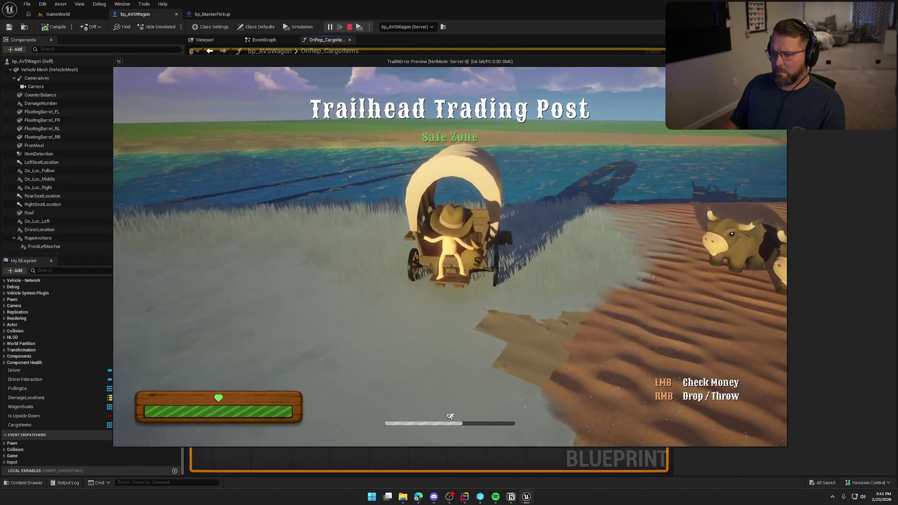
right_click(450, 415)
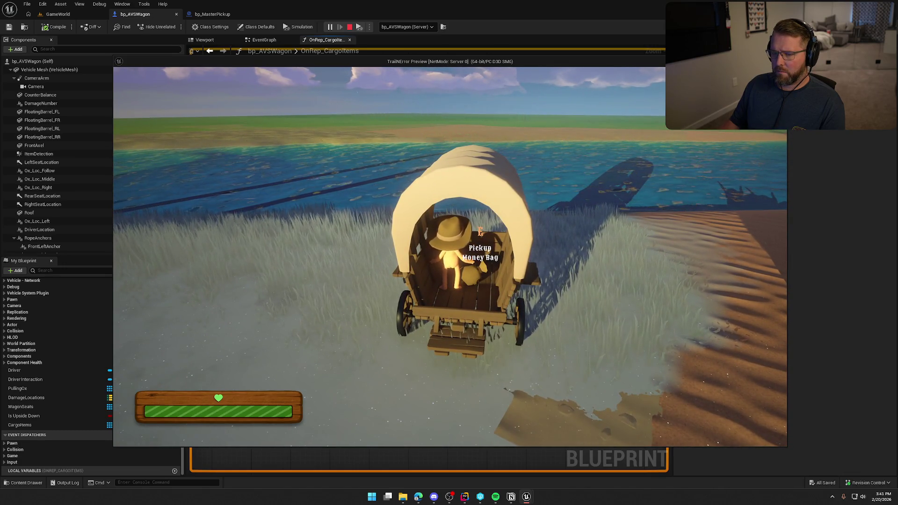
key("s")
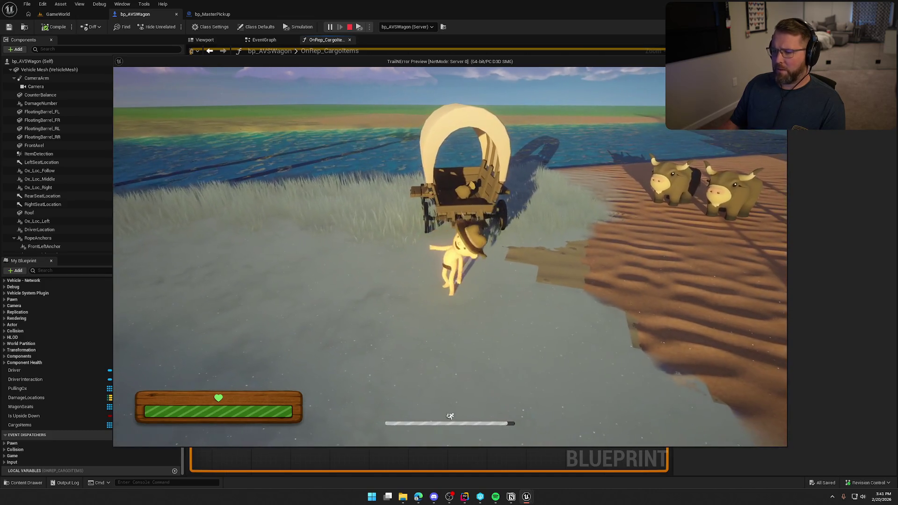
key("Escape")
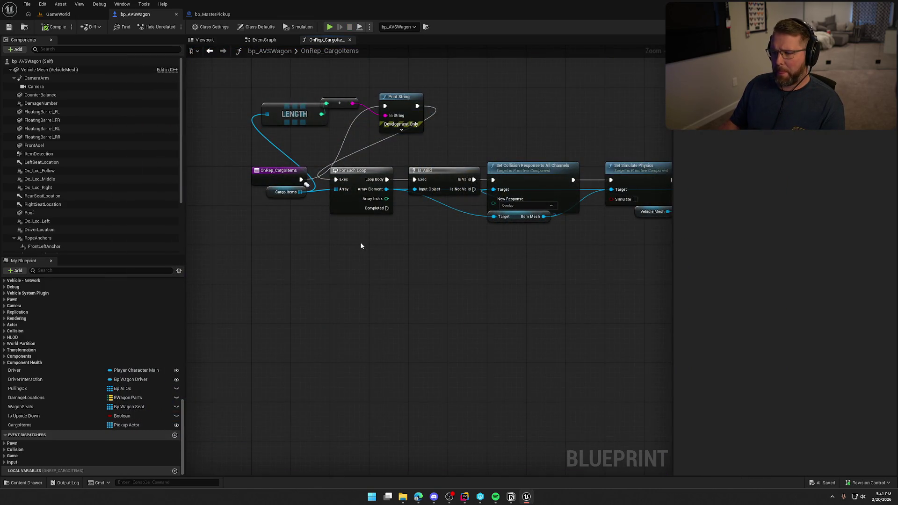
Review bp_MasterPickup's Interact Status logic, then return to bp_AVSWagon's EventGraph
left_click(213, 14)
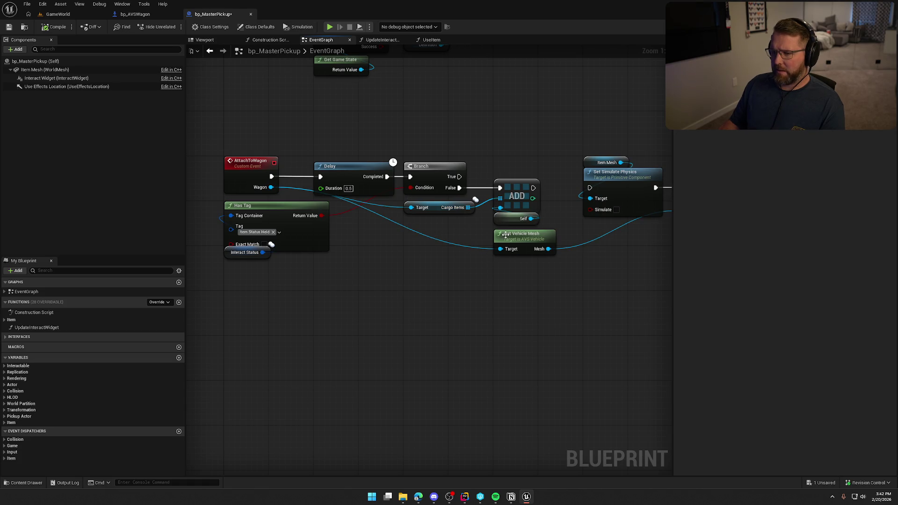
left_click_drag(233, 259, 233, 265)
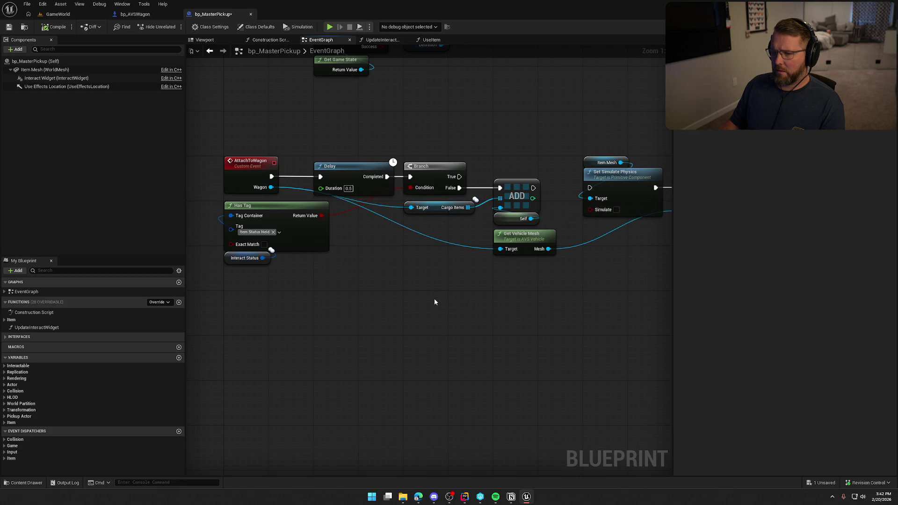
left_click(135, 14)
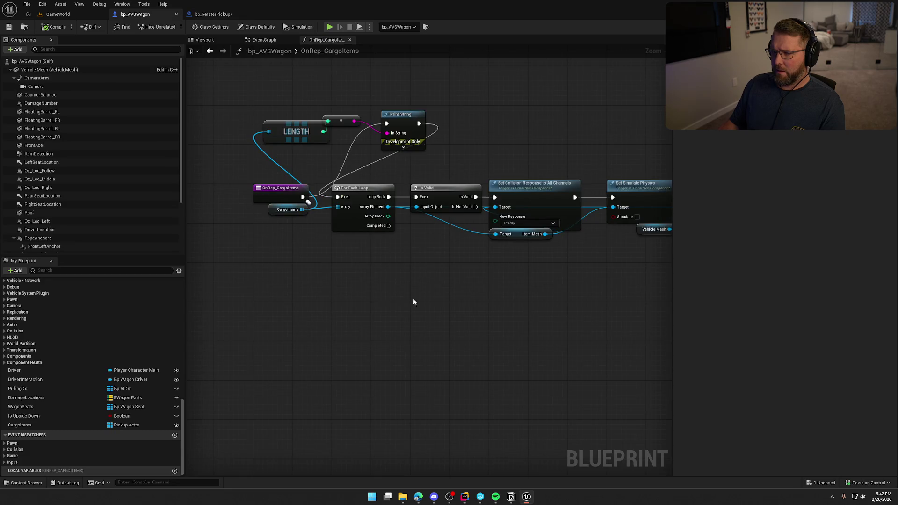
left_click(280, 42)
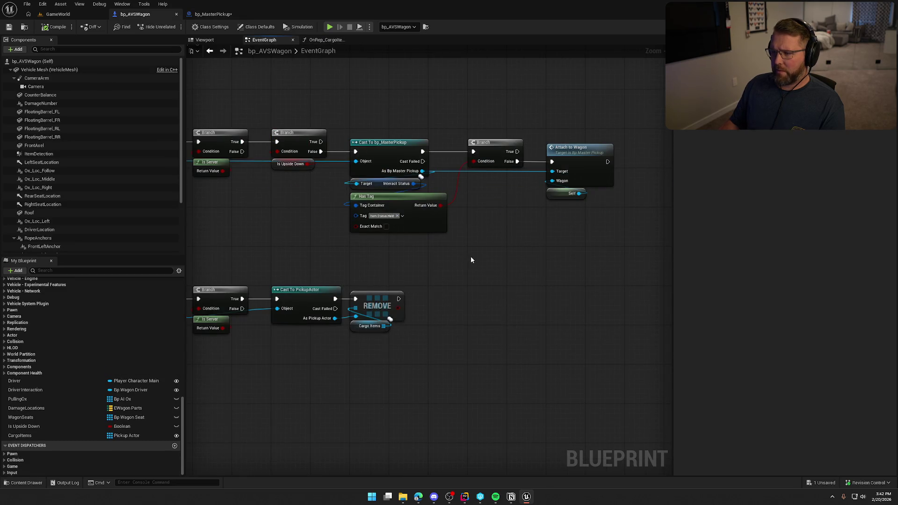
Compare the wagon's Attach to Wagon nodes with bp_MasterPickup's Delay, Branch and Cargo Items logic
left_click_drag(542, 252, 465, 152)
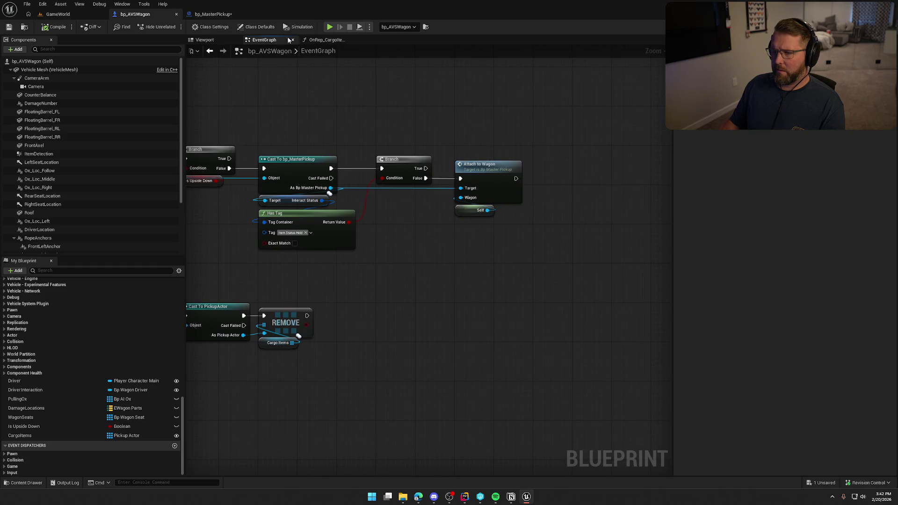
left_click(207, 15)
left_click_drag(378, 211, 411, 184)
left_click(377, 285)
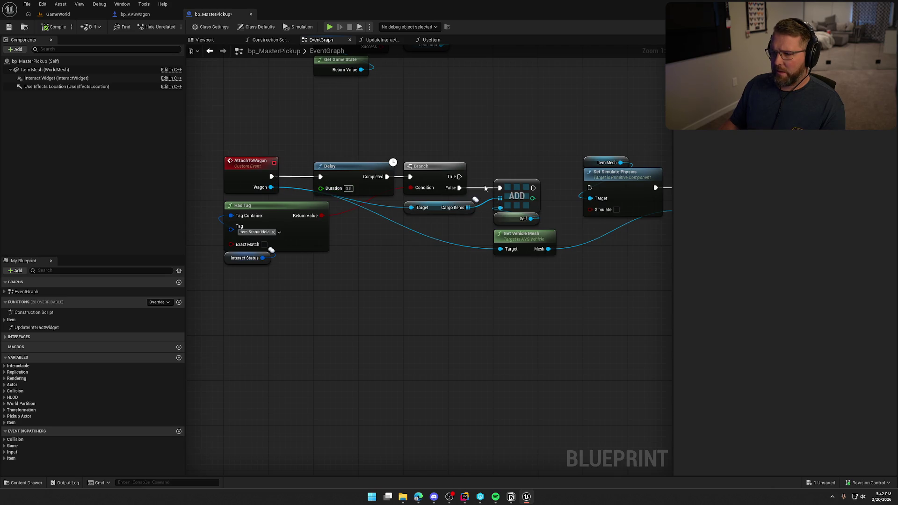
left_click(154, 16)
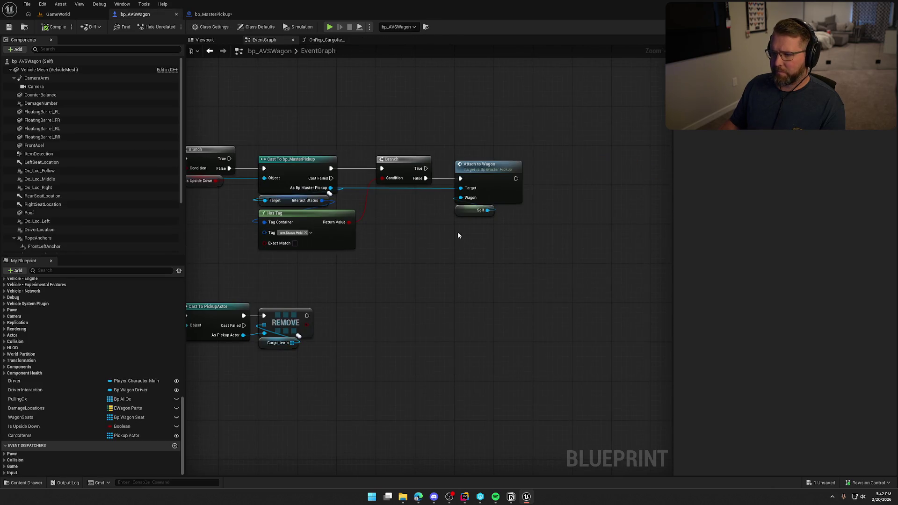
Add a CargoItems ADD node on the Branch's False path and compile the wagon blueprint
left_click_drag(426, 178, 472, 244)
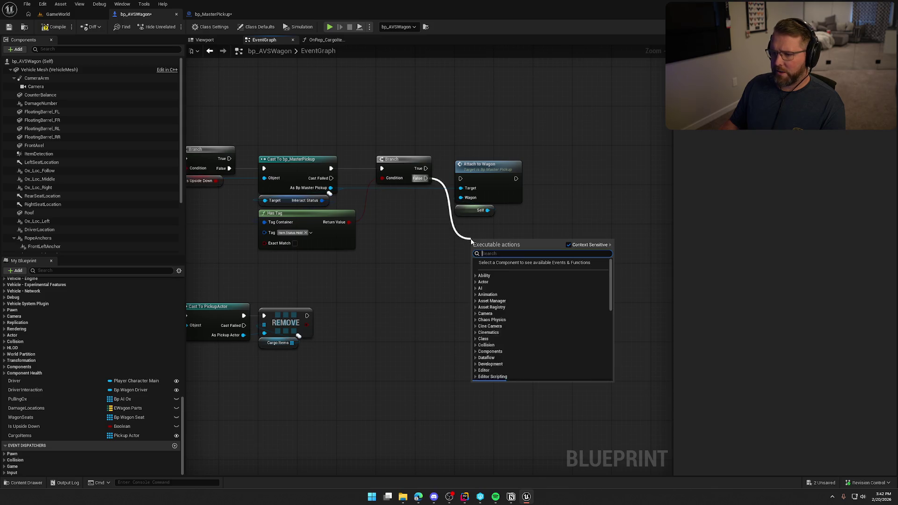
mouse_move(93, 436)
left_mouse_down()
mouse_move(393, 246)
mouse_move(469, 244)
mouse_move(426, 178)
left_mouse_up()
type("add")
key("Return")
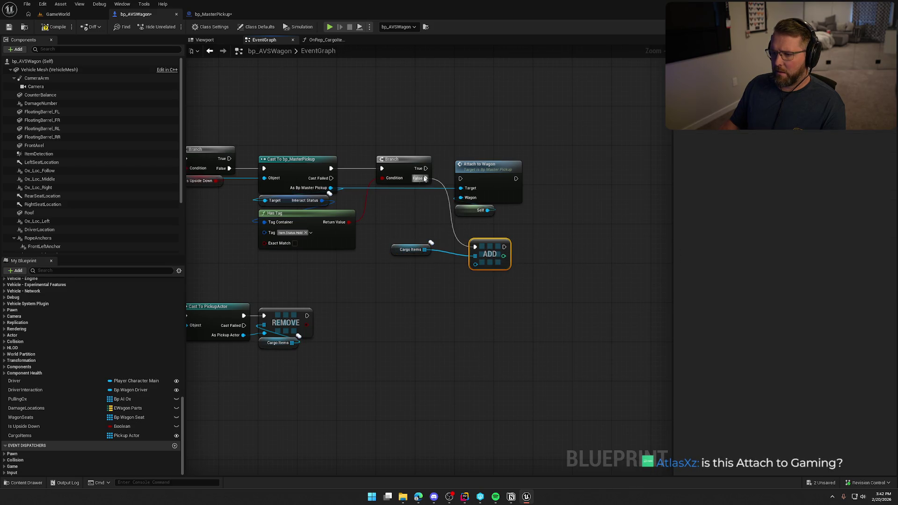
mouse_move(489, 254)
left_mouse_down()
mouse_move(489, 244)
mouse_move(472, 257)
mouse_move(331, 188)
left_mouse_up()
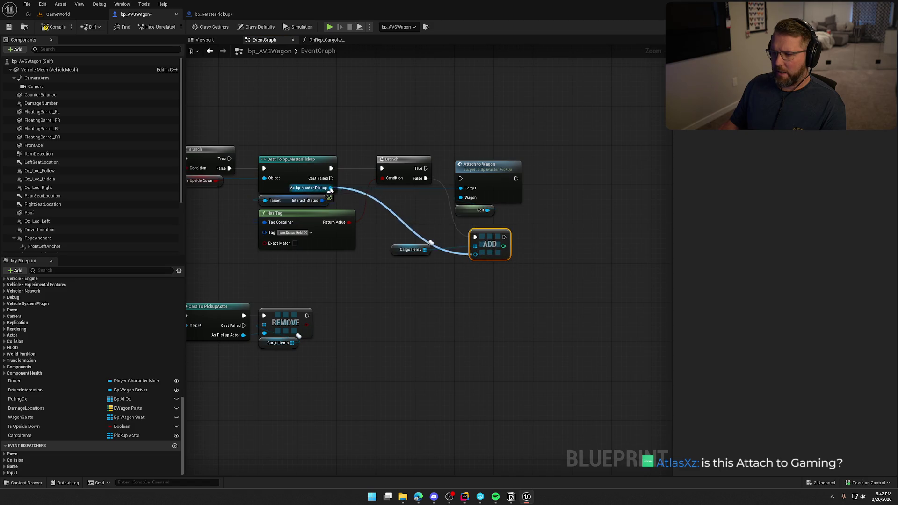
left_click(57, 27)
left_click(58, 14)
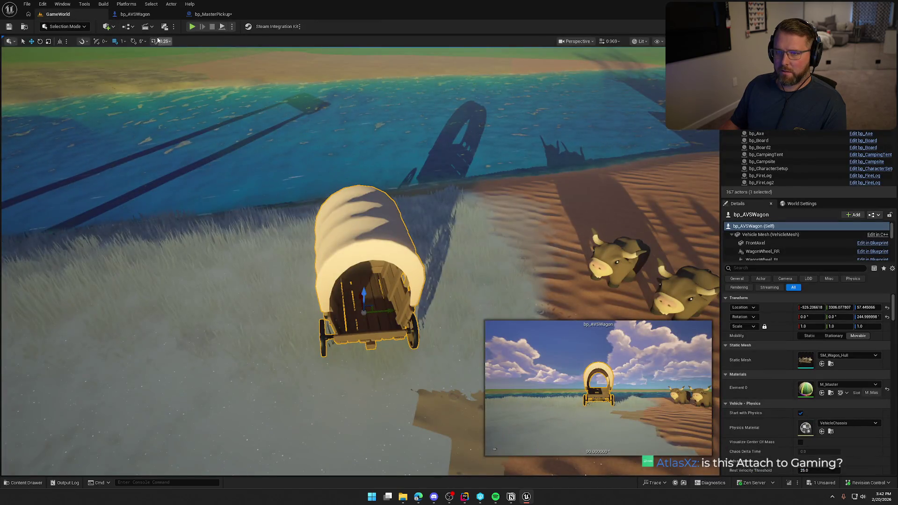
Play-test dropping the money bag into the wagon, run off, stop play, and reopen bp_AVSWagon
left_click(192, 27)
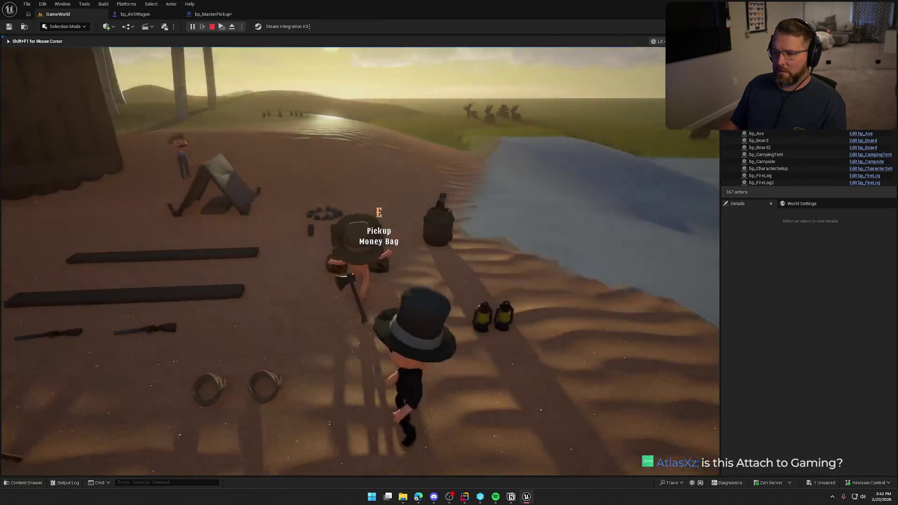
key("e")
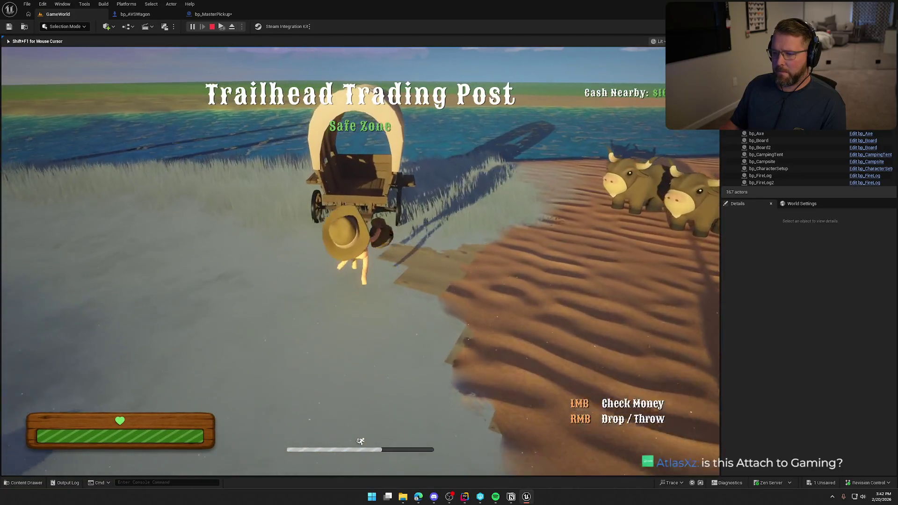
key("w")
right_click(360, 253)
key("w")
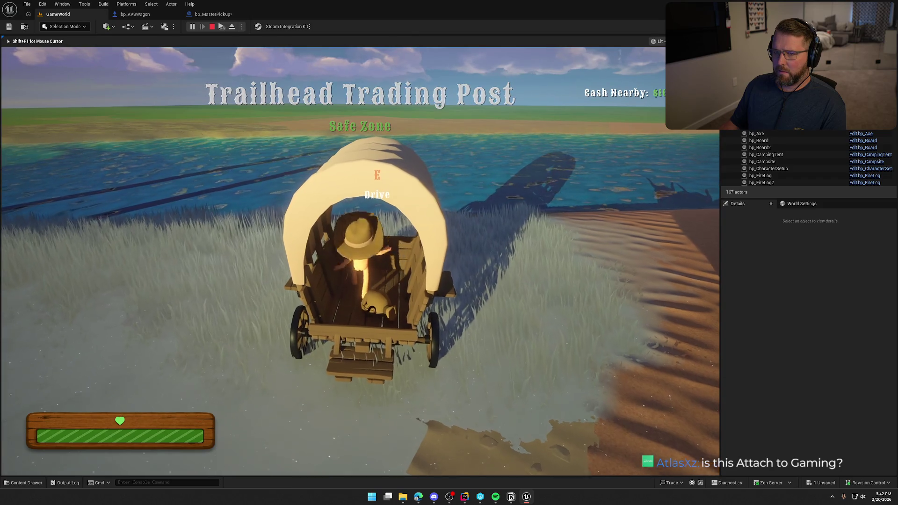
key("s")
key("shift")
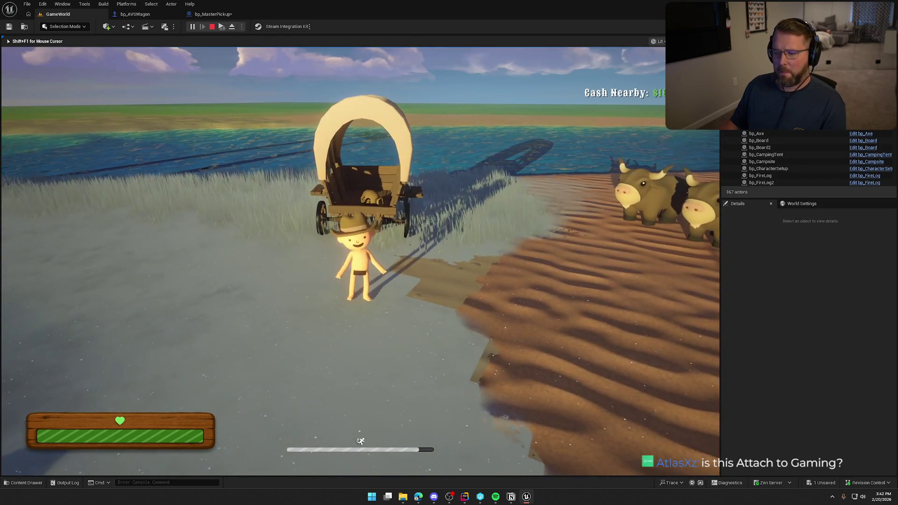
key("Escape")
left_click(140, 14)
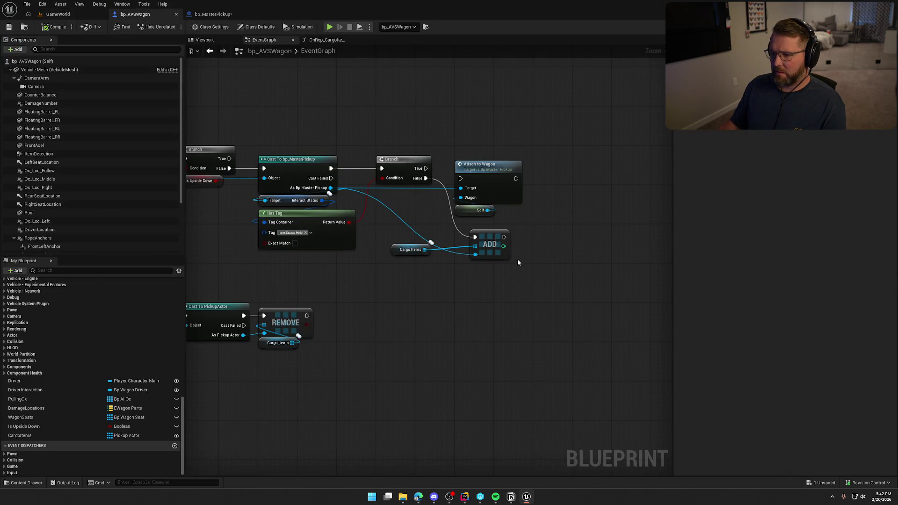
Add a Print String node that says Hello after the Cargo Items ADD node
left_click_drag(504, 237, 547, 241)
type("print")
key("Return")
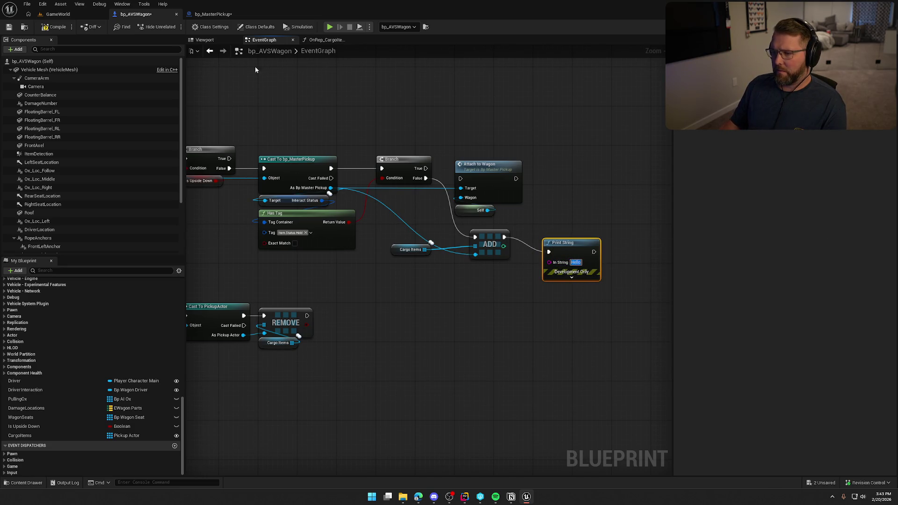
Play-test picking up the money bag and dropping it into the wagon, then stop play
left_click(330, 26)
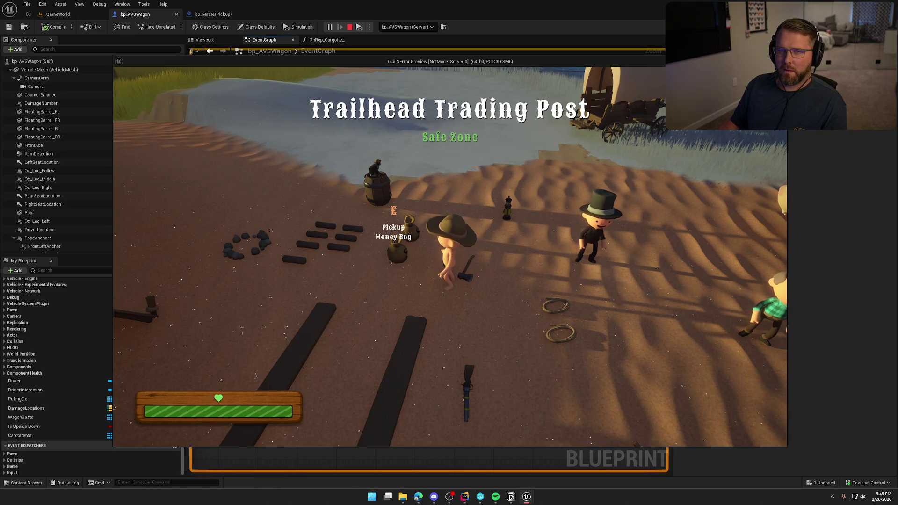
key("a")
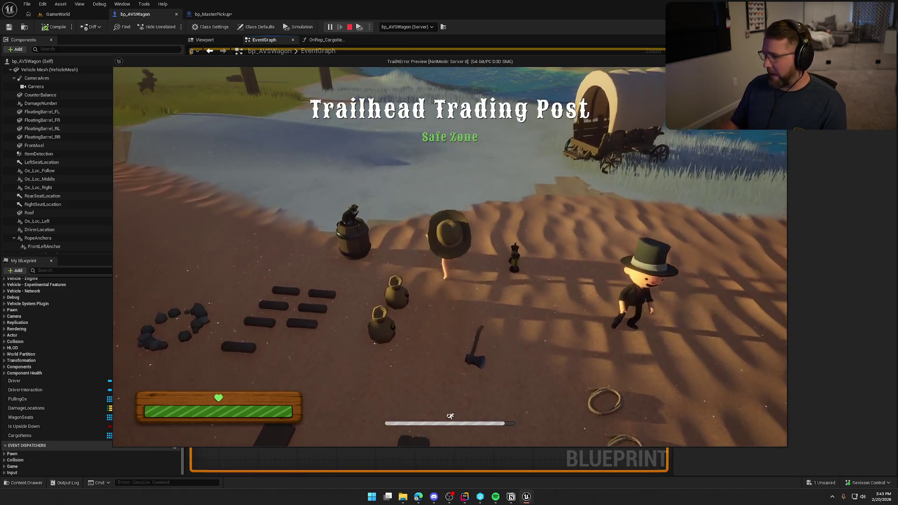
key("e")
key("w")
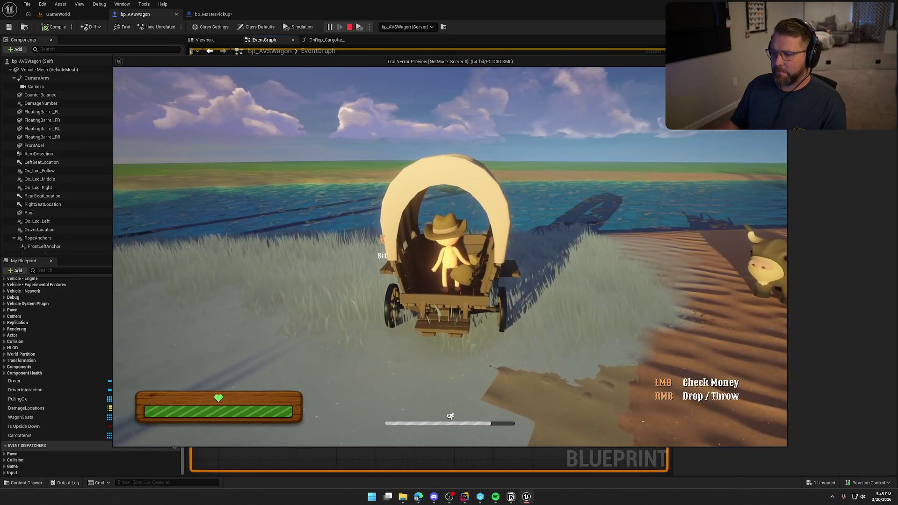
right_click(450, 256)
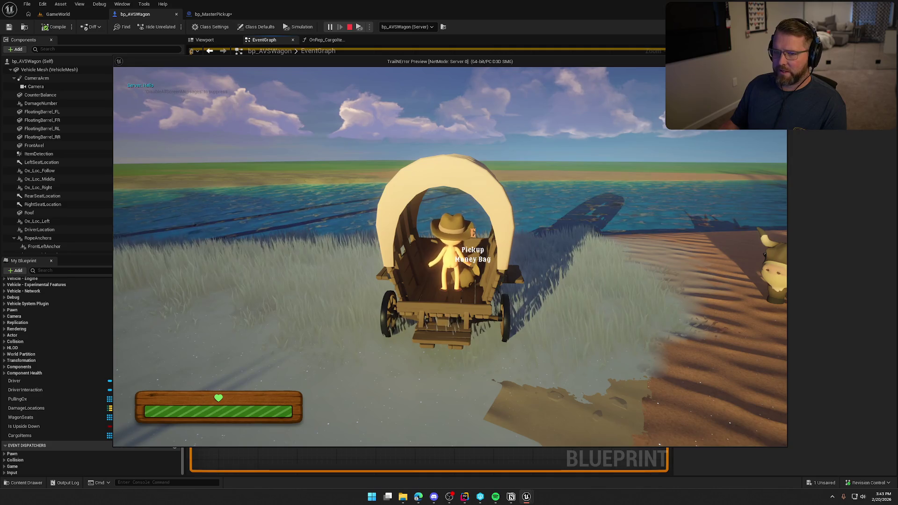
key("e")
key("e")
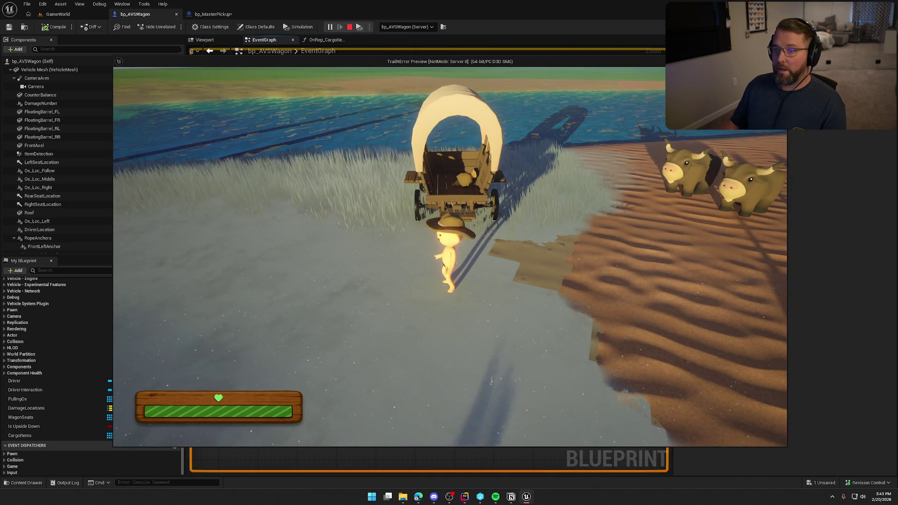
key("Escape")
left_click_drag(443, 313, 462, 314)
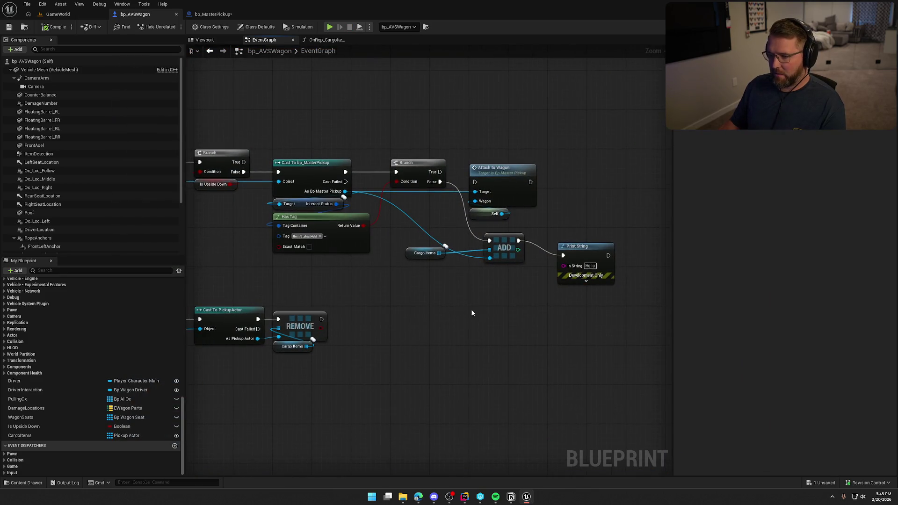
Inspect the Cargo Items node, then bring the OnRep_CargoItems function graph into view
left_click_drag(416, 256, 429, 241)
mouse_move(455, 306)
left_mouse_down()
mouse_move(569, 273)
mouse_move(460, 301)
mouse_move(416, 290)
left_mouse_up()
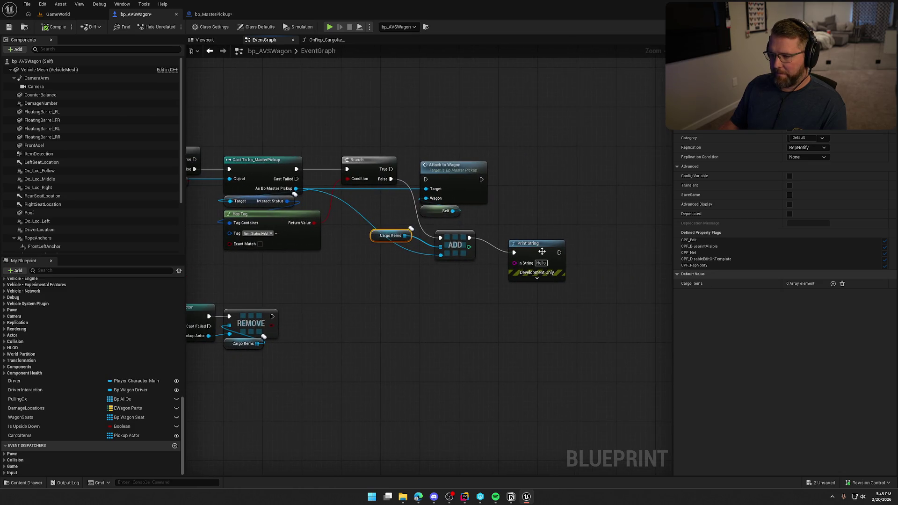
left_click(327, 40)
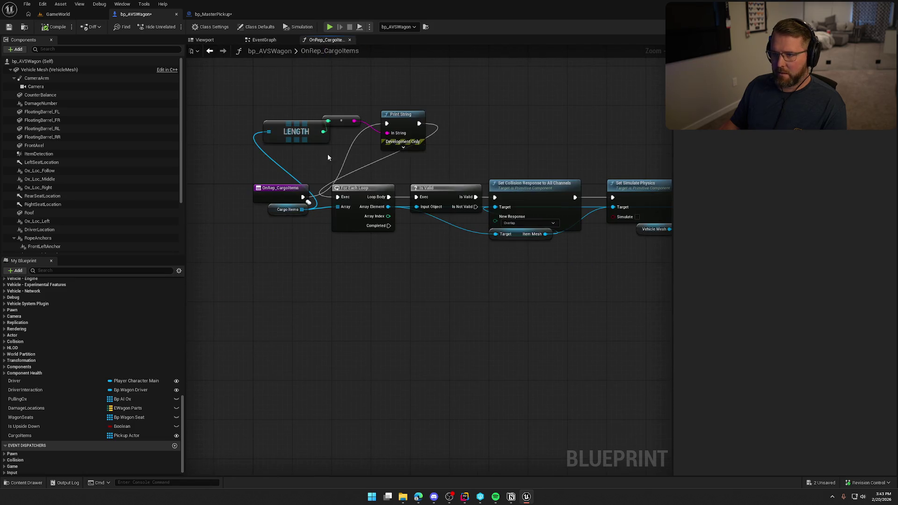
mouse_move(405, 278)
left_mouse_down()
mouse_move(266, 279)
mouse_move(396, 265)
left_mouse_up()
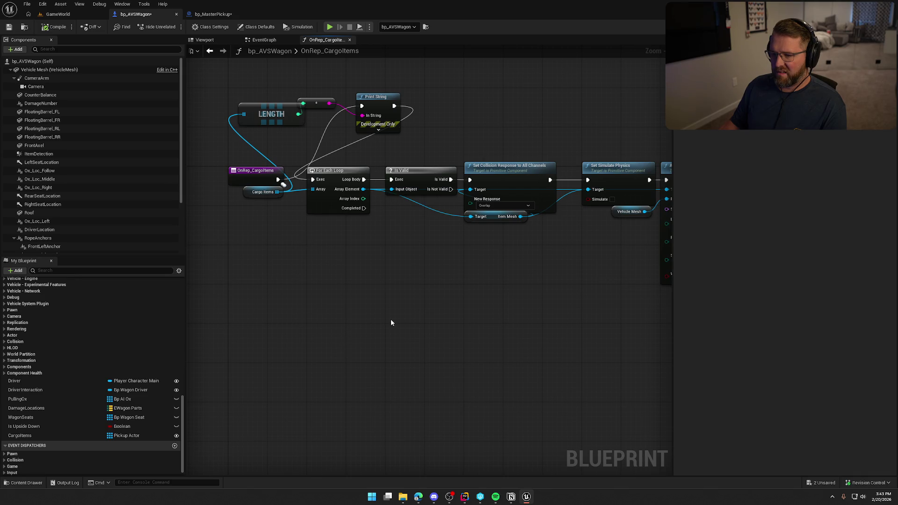
mouse_move(391, 320)
left_mouse_down()
mouse_move(207, 293)
mouse_move(483, 318)
left_mouse_up()
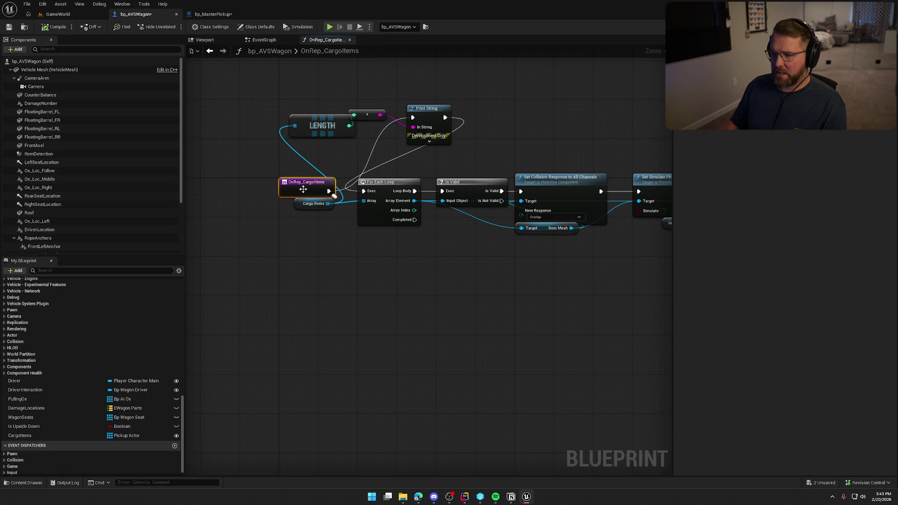
Check CargoItems' RepNotify replication, Class Settings and Class Defaults, then return to GameWorld
left_click(80, 436)
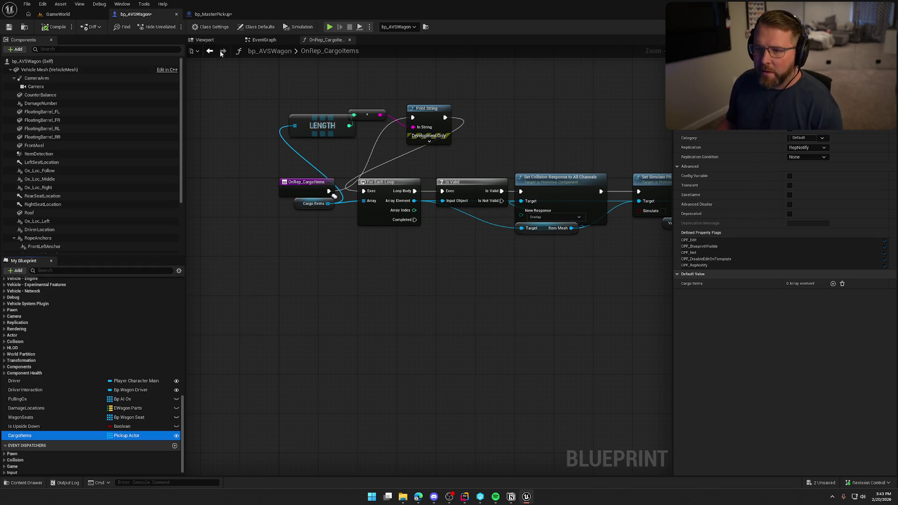
left_click(212, 27)
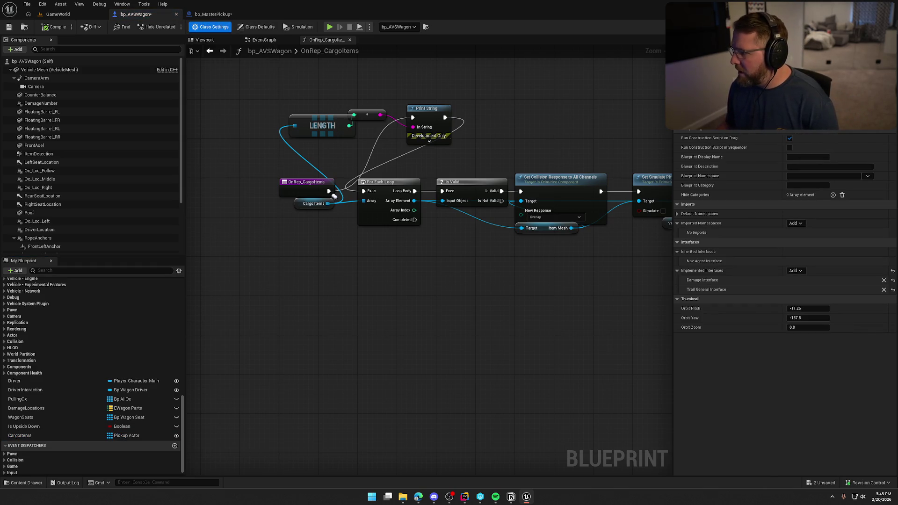
left_click(256, 27)
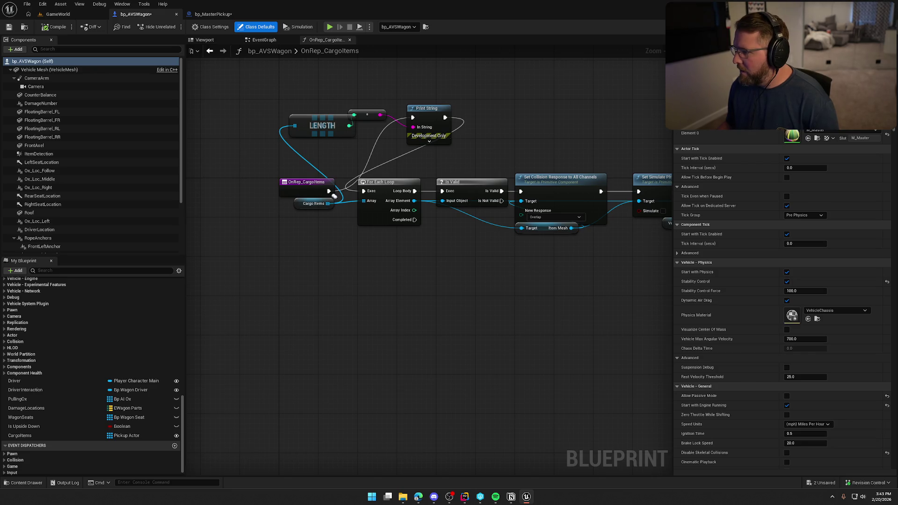
scroll(692, 135, "down", 10)
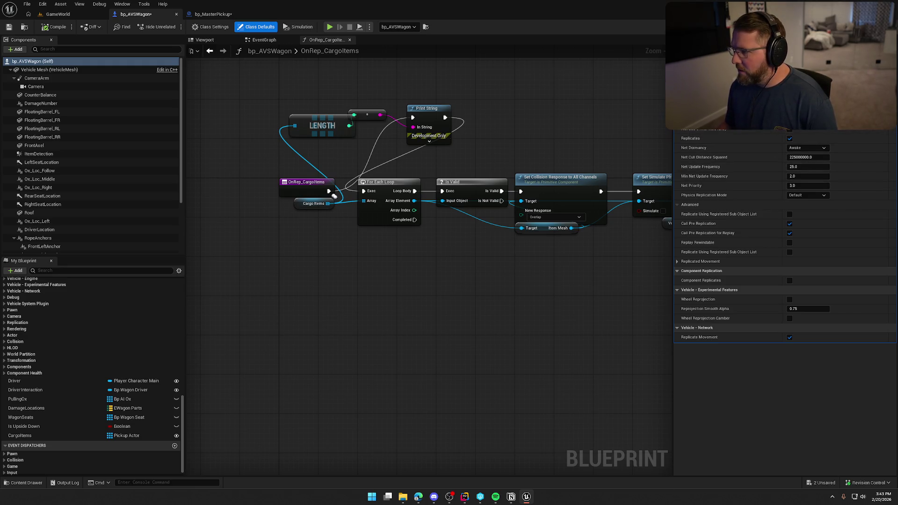
scroll(786, 304, "up", 10)
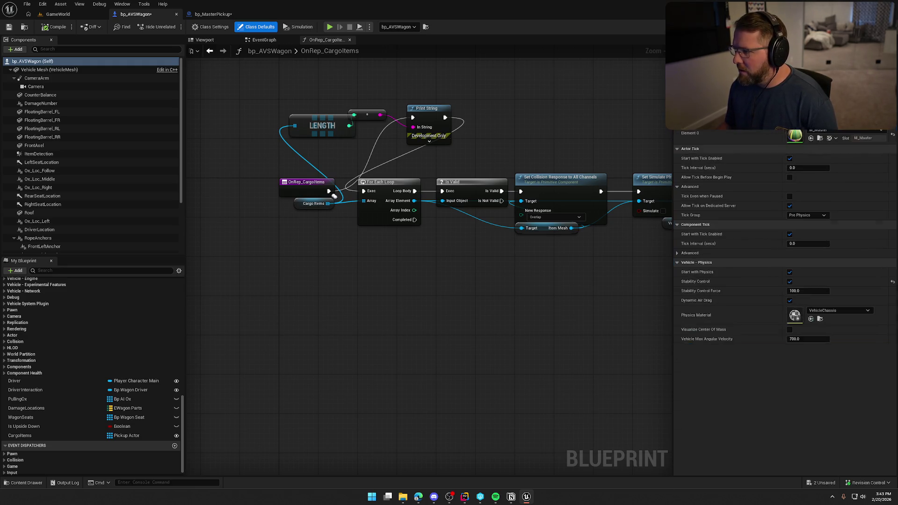
left_click(42, 435)
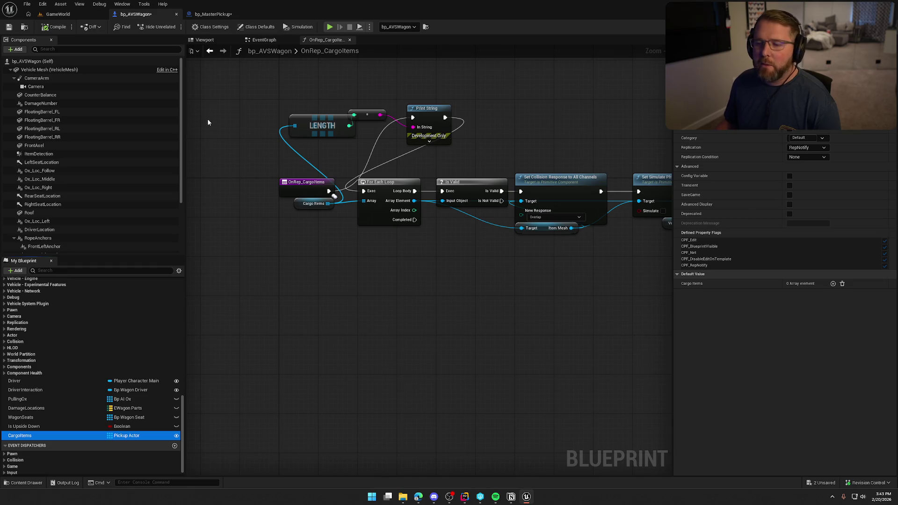
left_click(58, 14)
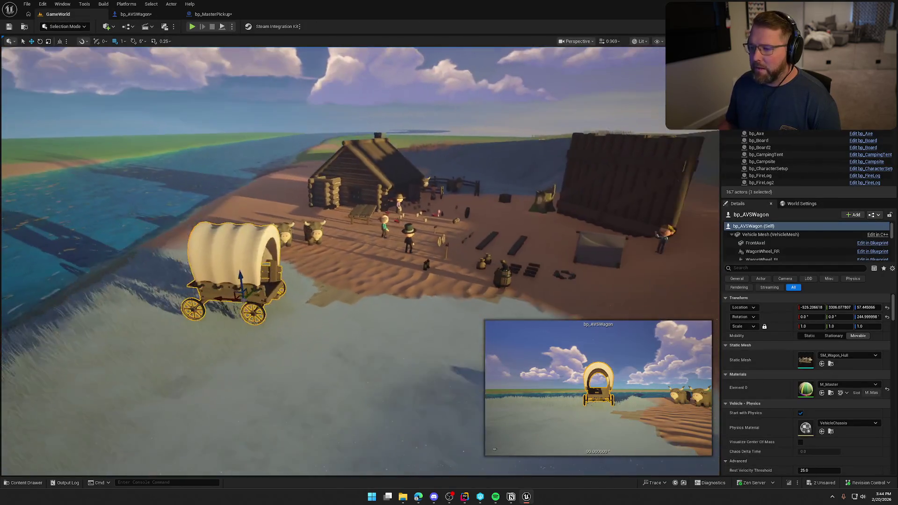
Deselect the wagon, fly the camera closer, save bp_AVSWagon's changes, and return to GameWorld
key("Escape")
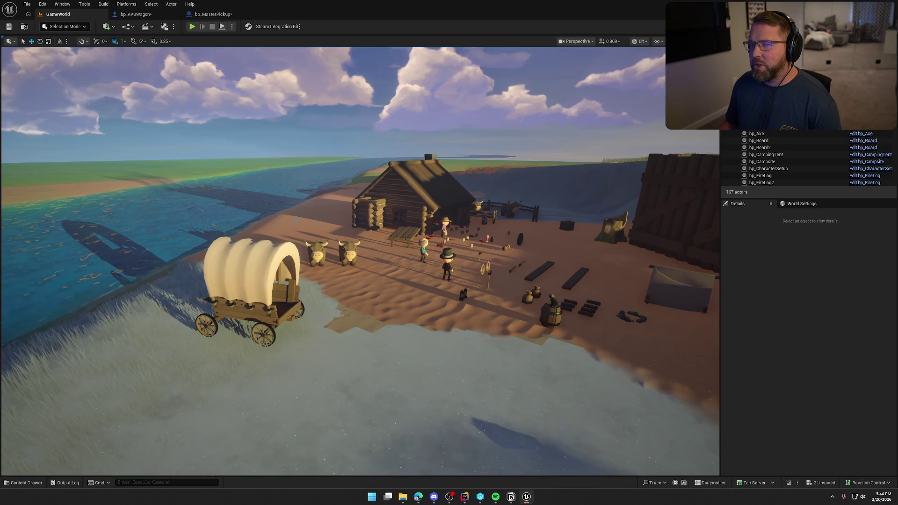
mouse_move(295, 220)
left_mouse_down()
mouse_move(337, 187)
mouse_move(412, 207)
left_mouse_up()
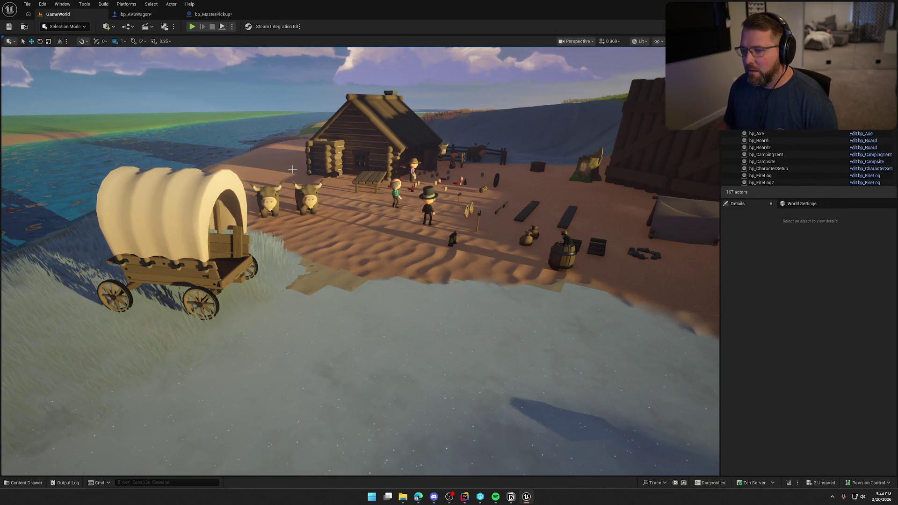
left_click(155, 17)
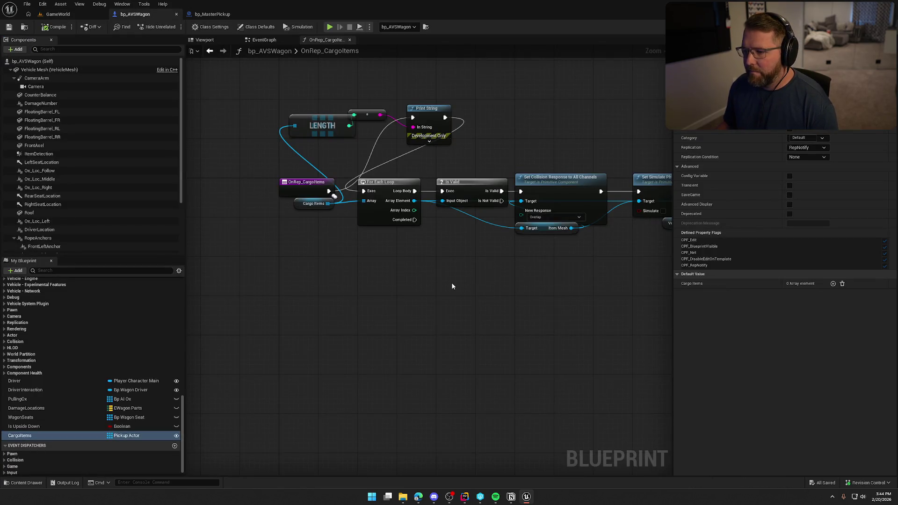
left_click(58, 14)
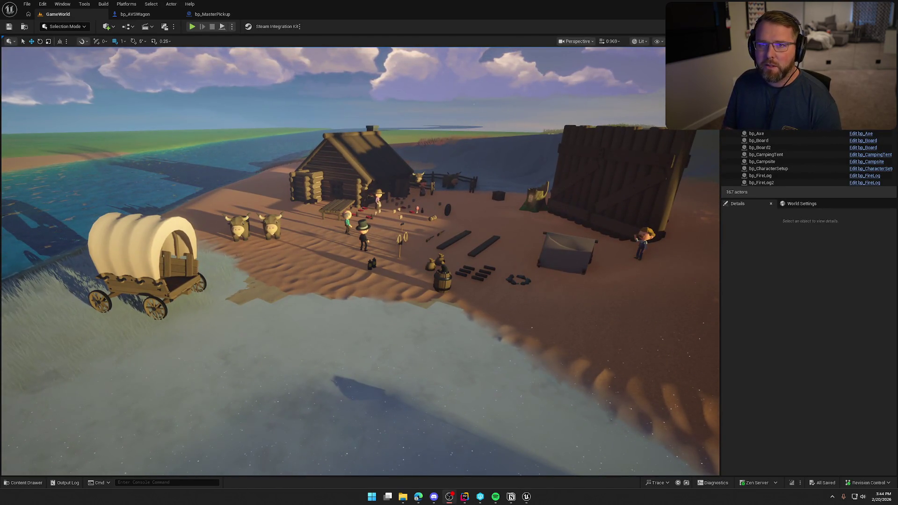
scroll(362, 284, "down", 5)
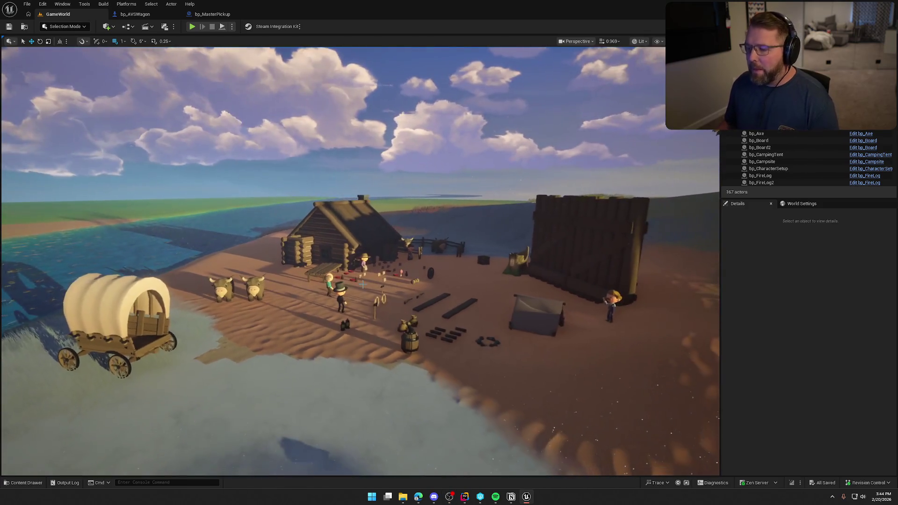
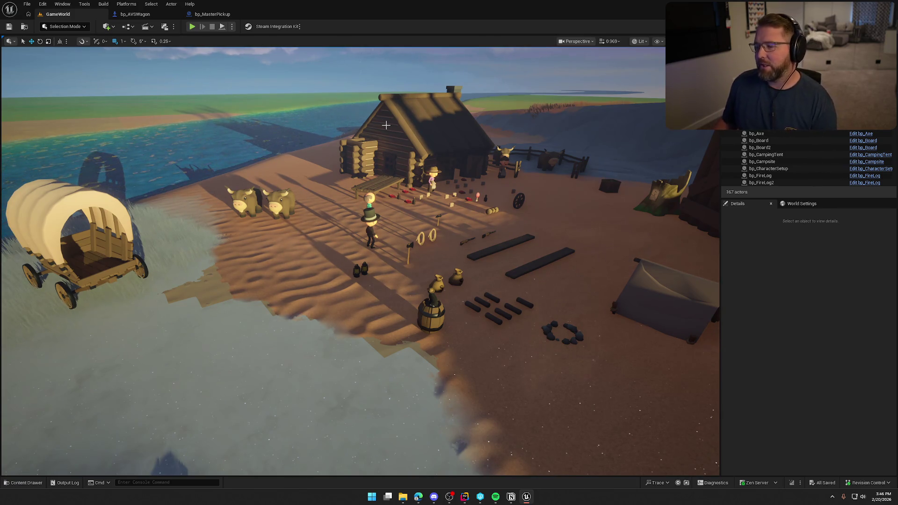
Orbit and zoom the level view toward the wagon, then switch to bp_AVSWagon's OnRep_CargoItems graph
left_click_drag(397, 183, 435, 177)
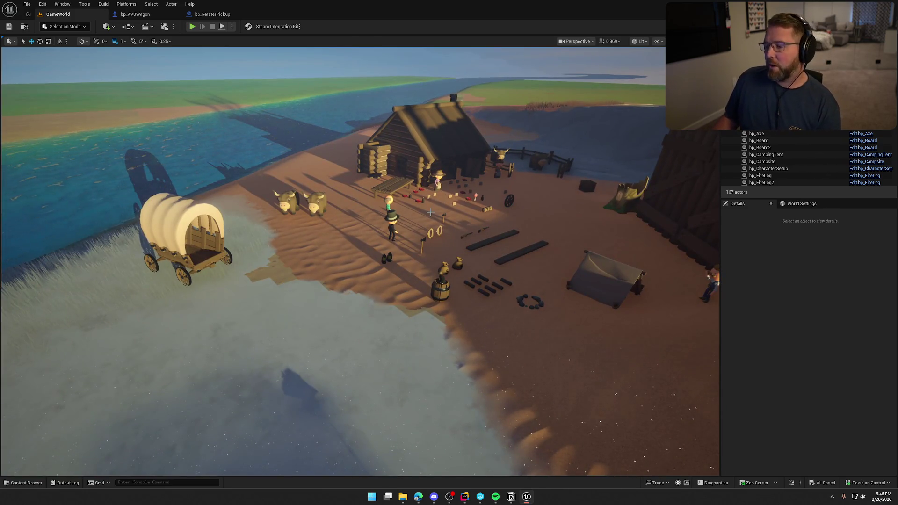
scroll(435, 217, "up", 5)
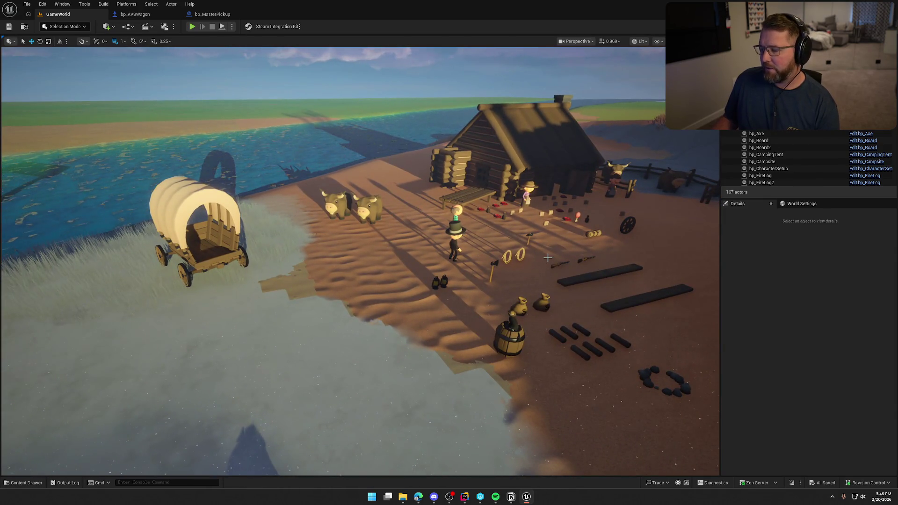
left_click(135, 14)
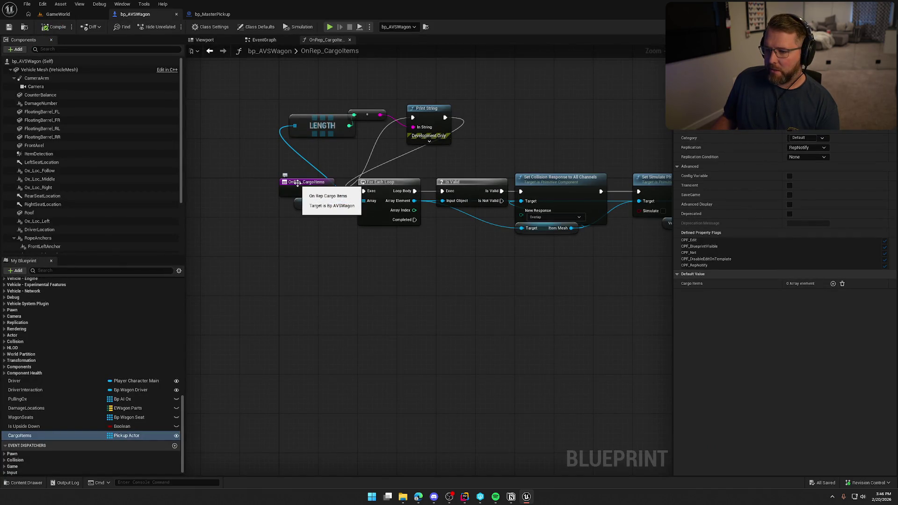
Inspect the CargoItems variable settings, then open and close the Output Log in GameWorld
left_click(37, 436)
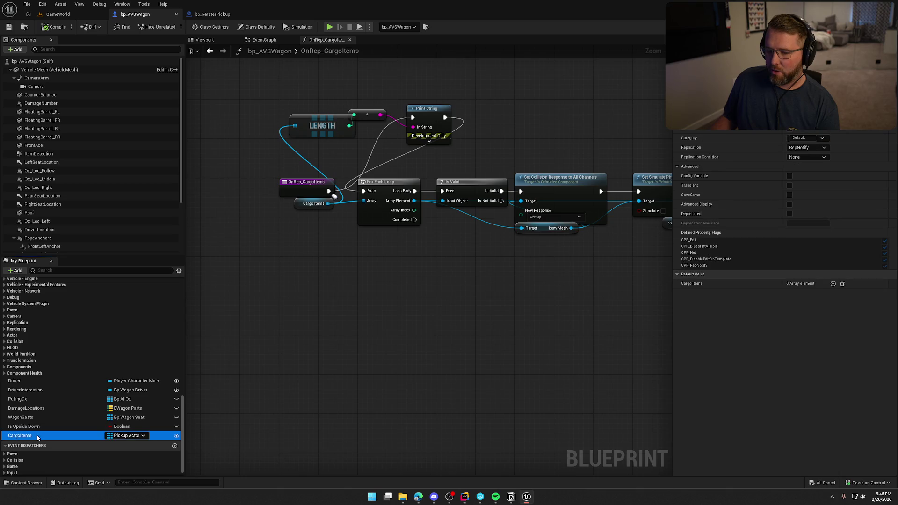
left_click(52, 15)
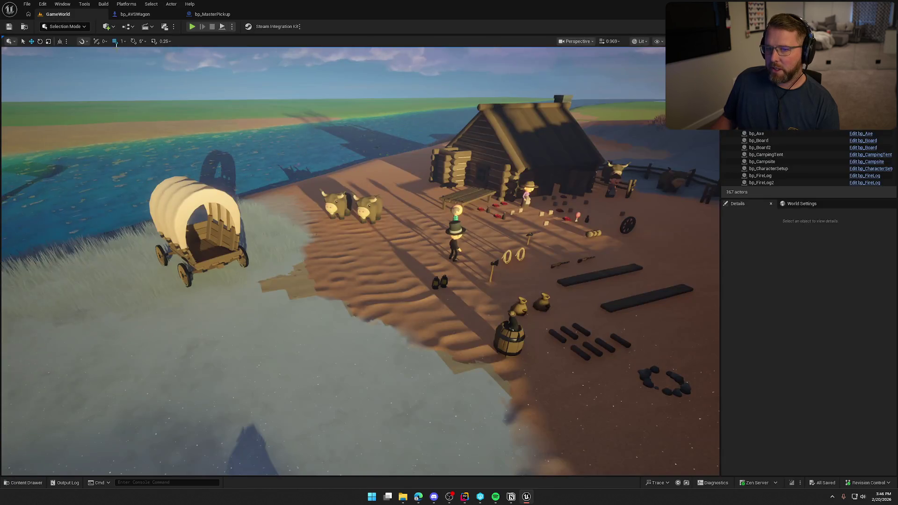
left_click(66, 483)
left_click(795, 299)
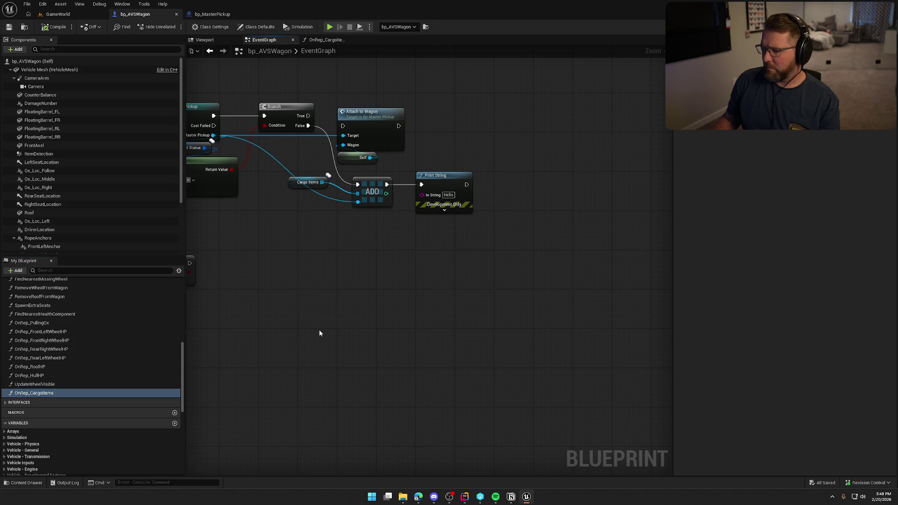
Back in bp_AVSWagon, select the OnRep_CargoItems function, then the CargoItems variable
left_click(40, 384)
left_click(42, 394)
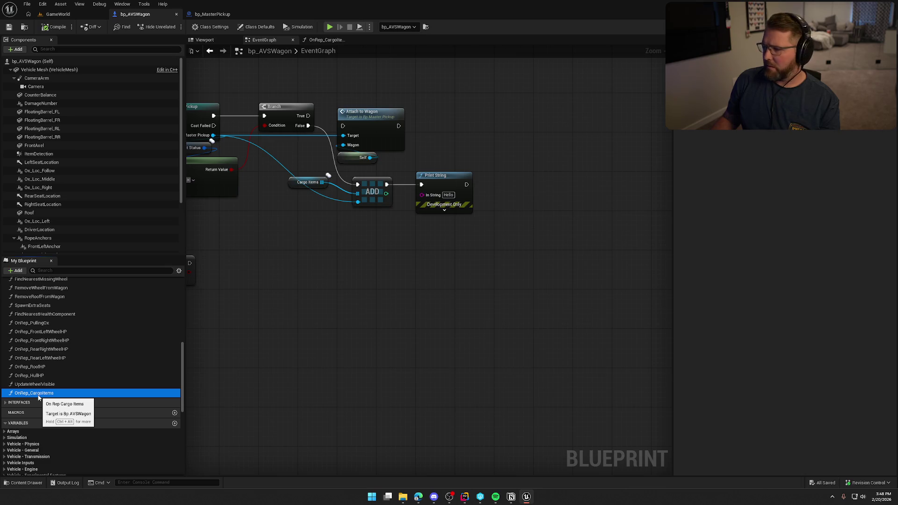
scroll(44, 395, "down", 2)
scroll(47, 397, "down", 6)
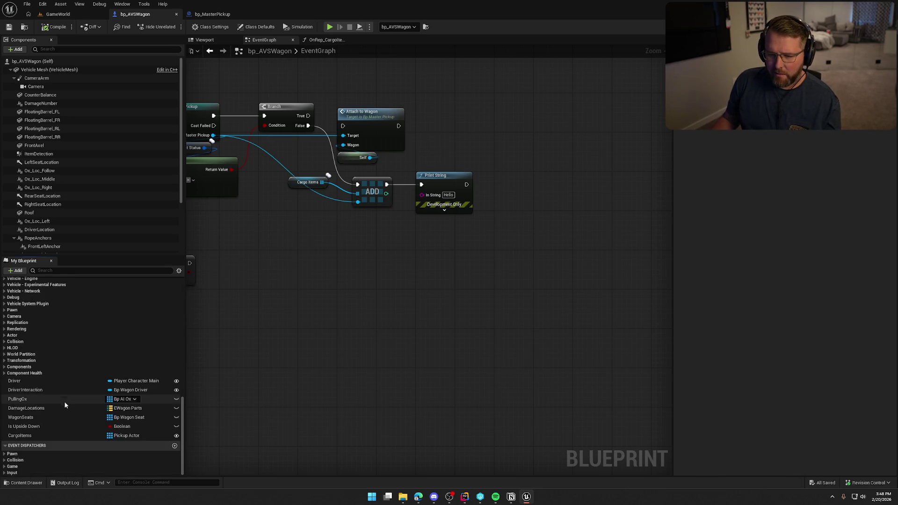
left_click(36, 435)
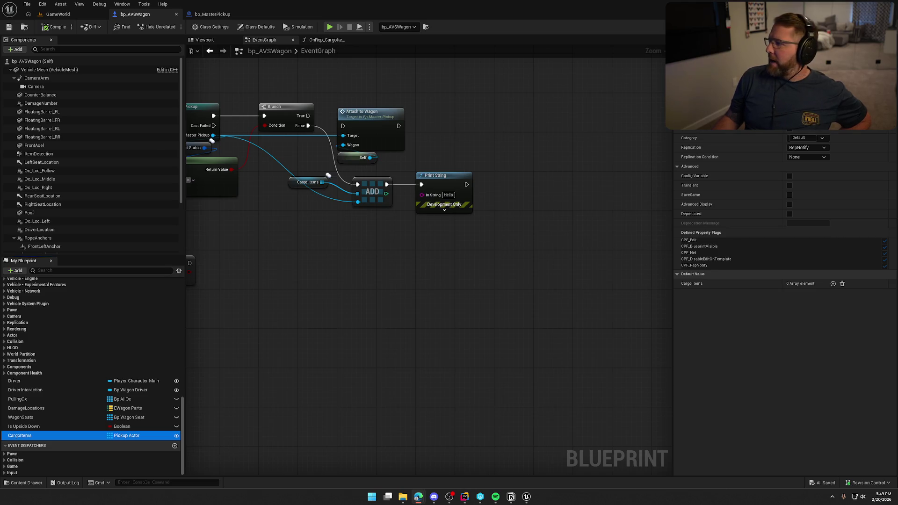
Switch to ChatGPT to read why the server never triggers RepNotify
key("alt+Tab")
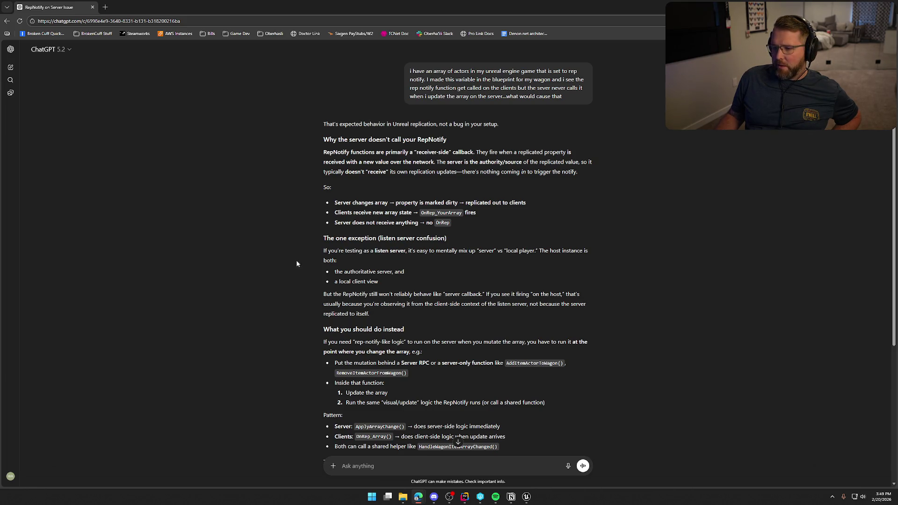
Scroll ChatGPT's answer down to the gotchas section, then return to the wagon Blueprint
scroll(296, 264, "down", 3)
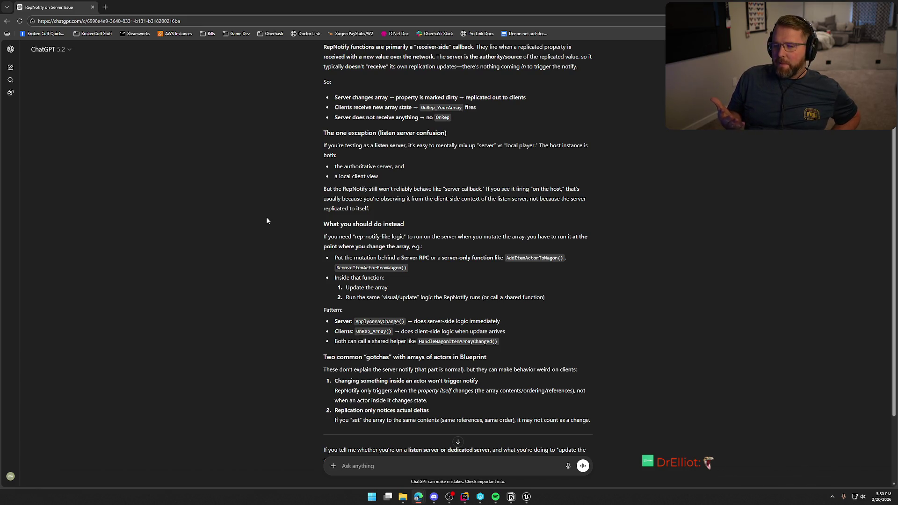
key("alt+Tab")
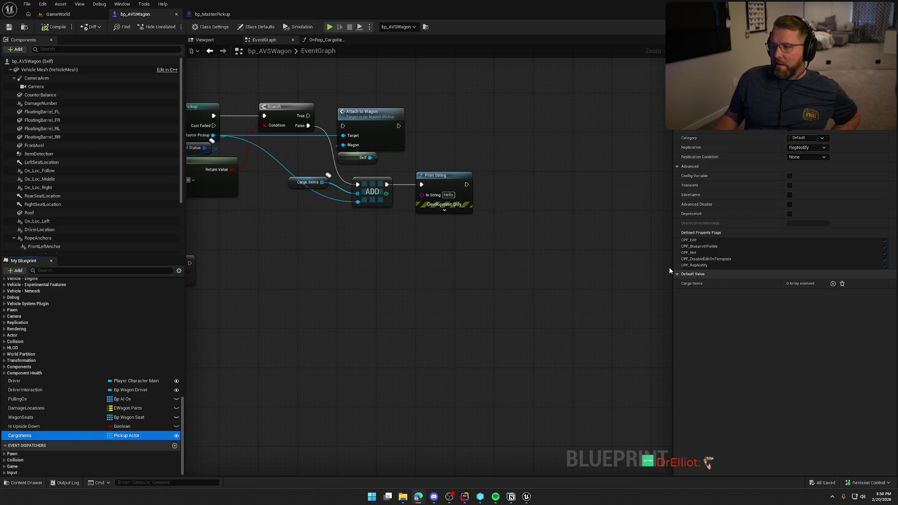
Move the ADD node up-left with Print String beside it, next to Cargo Items
scroll(409, 249, "up", 2)
left_click_drag(420, 219, 304, 161)
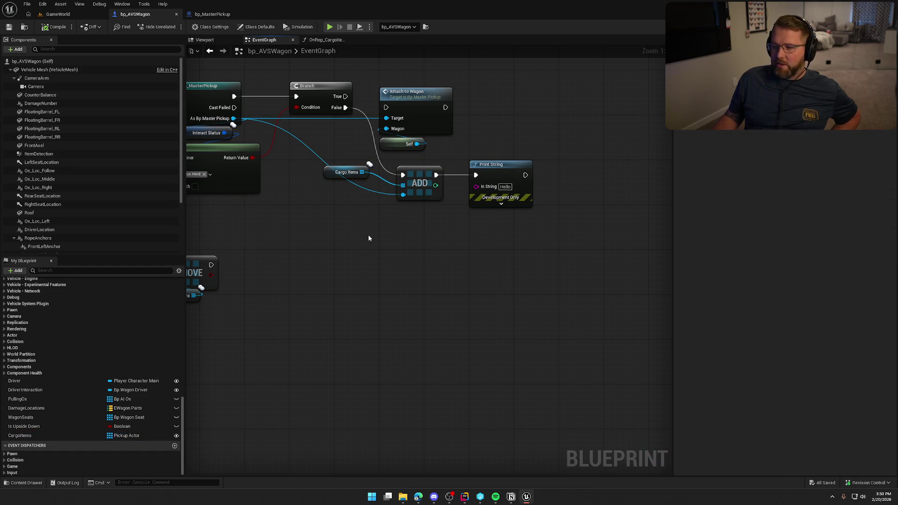
left_click_drag(421, 181, 405, 175)
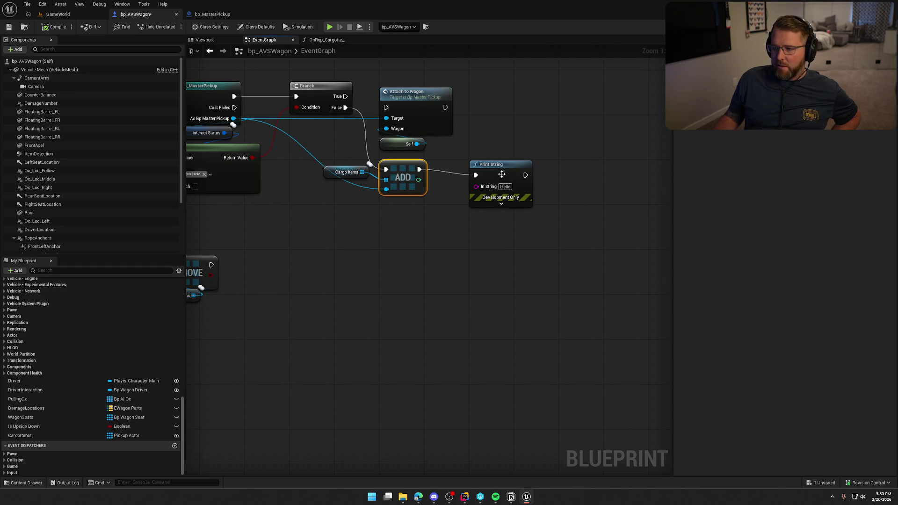
left_click_drag(505, 173, 478, 168)
left_click(476, 272)
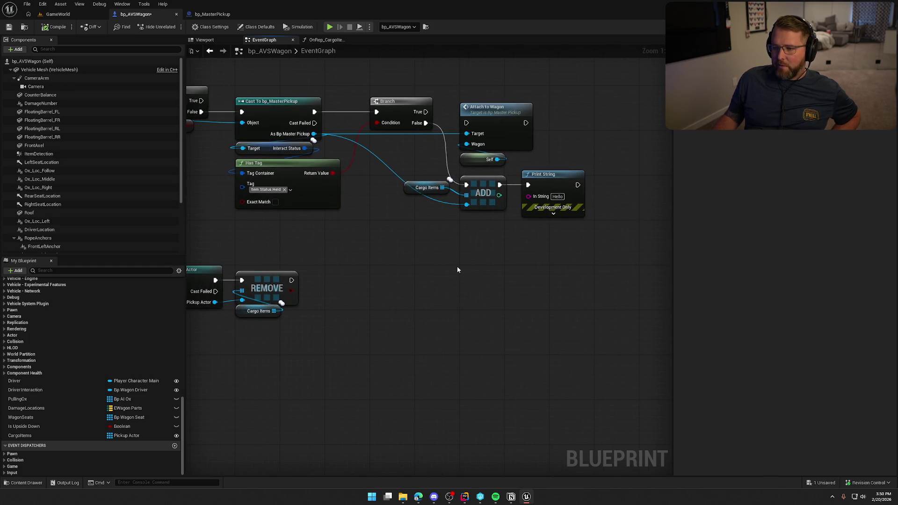
Line the Cargo Items node up with ADD's array input, using Q to straighten it
mouse_move(425, 263)
left_mouse_down()
mouse_move(591, 281)
mouse_move(674, 276)
mouse_move(531, 267)
mouse_move(589, 276)
left_mouse_up()
left_click_drag(311, 172, 256, 88)
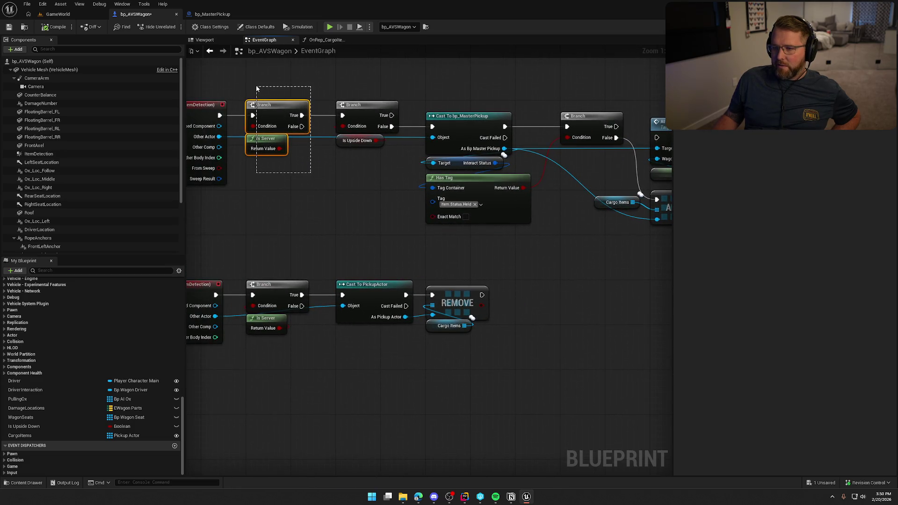
left_click_drag(311, 171, 203, 183)
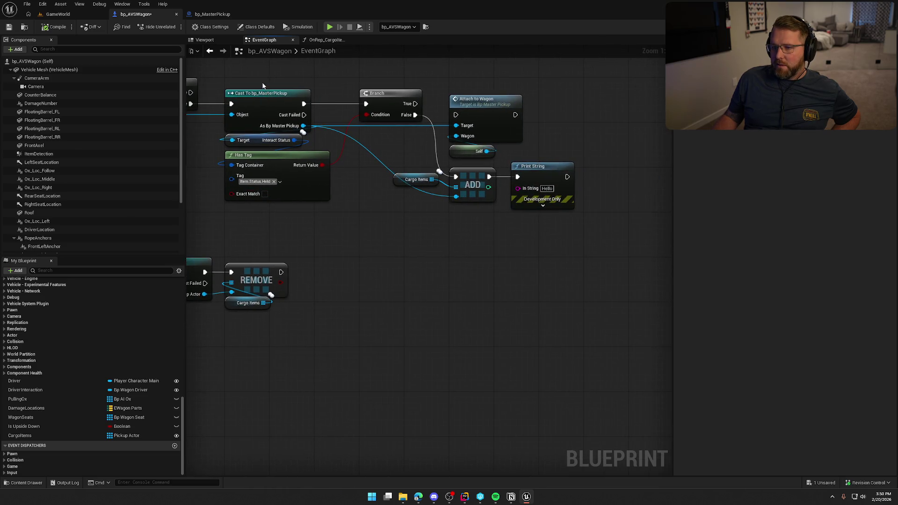
left_click_drag(491, 245, 367, 153)
left_click(434, 278)
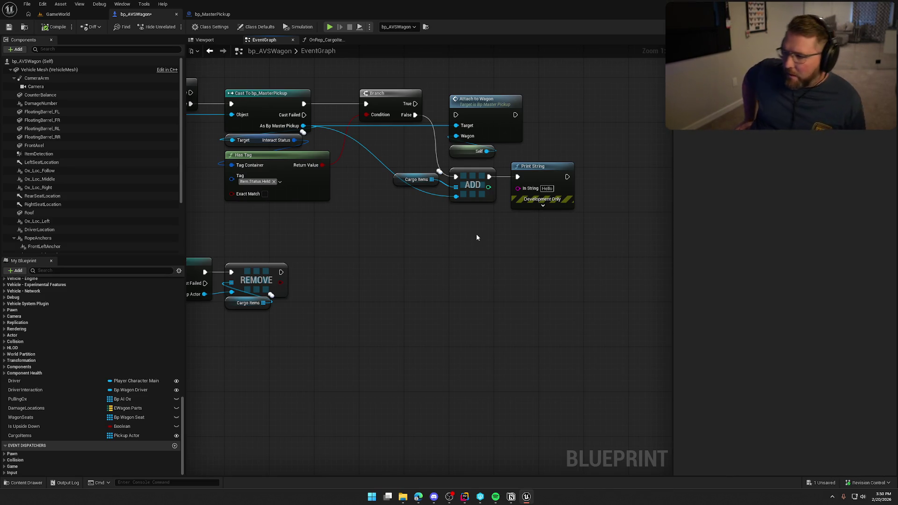
left_click_drag(468, 229, 425, 234)
key("q")
left_click(431, 241)
mouse_move(391, 165)
left_mouse_down()
mouse_move(418, 227)
mouse_move(442, 230)
left_mouse_up()
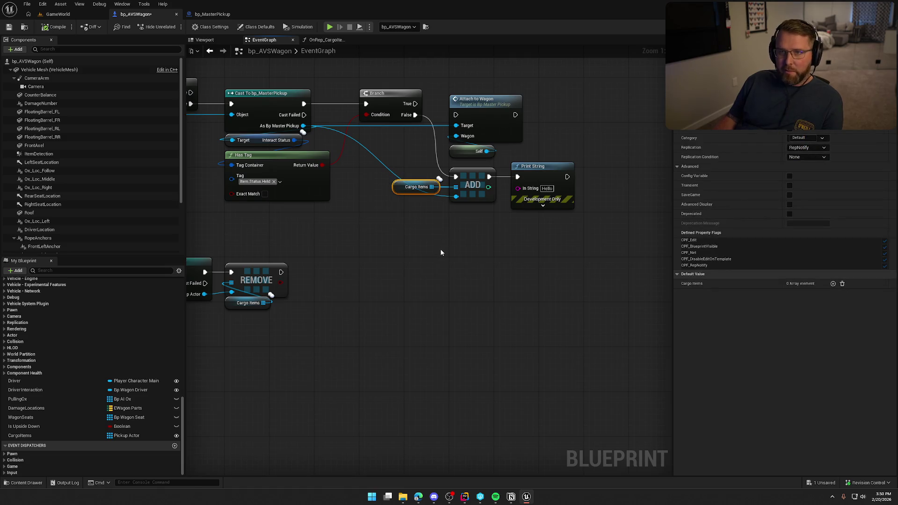
left_click(451, 242)
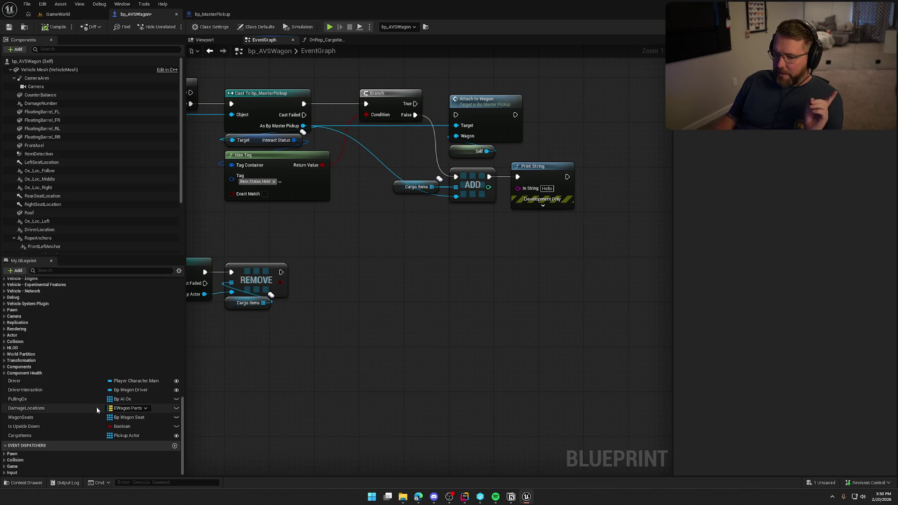
Check CargoItems' RepNotify replication and try placing an OnRep_CargoItems call, which isn't callable
left_click(55, 433)
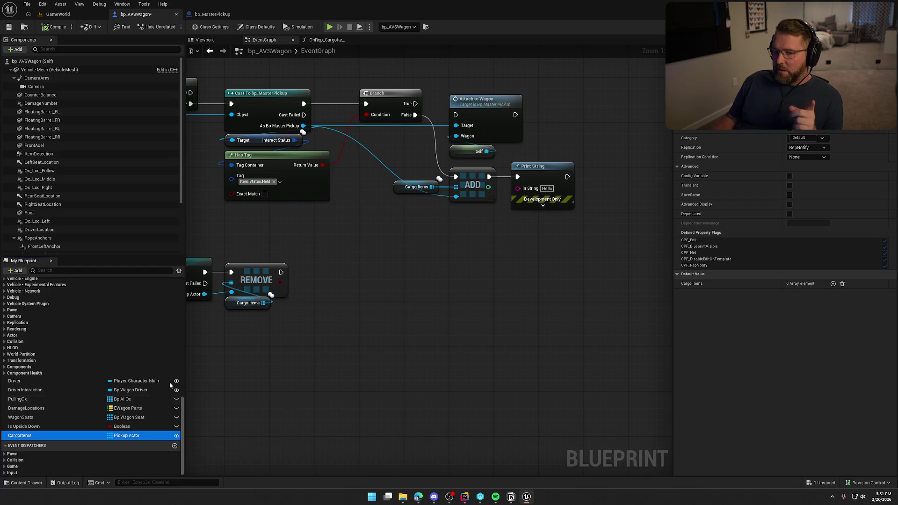
scroll(93, 393, "up", 8)
mouse_move(38, 338)
left_mouse_down()
mouse_move(318, 277)
mouse_move(408, 246)
mouse_move(88, 353)
left_mouse_up()
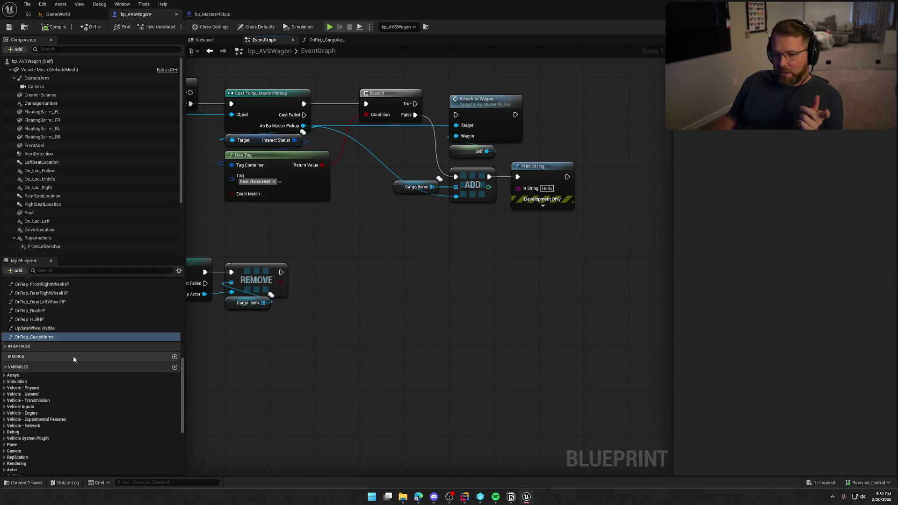
left_click(40, 338)
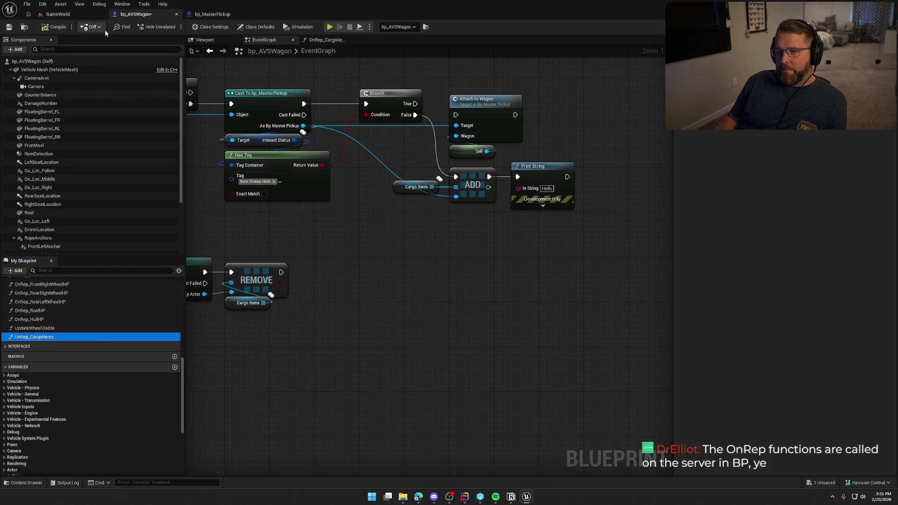
In the OnRep_CargoItems graph, place the Print String node below the LENGTH node
left_click(325, 39)
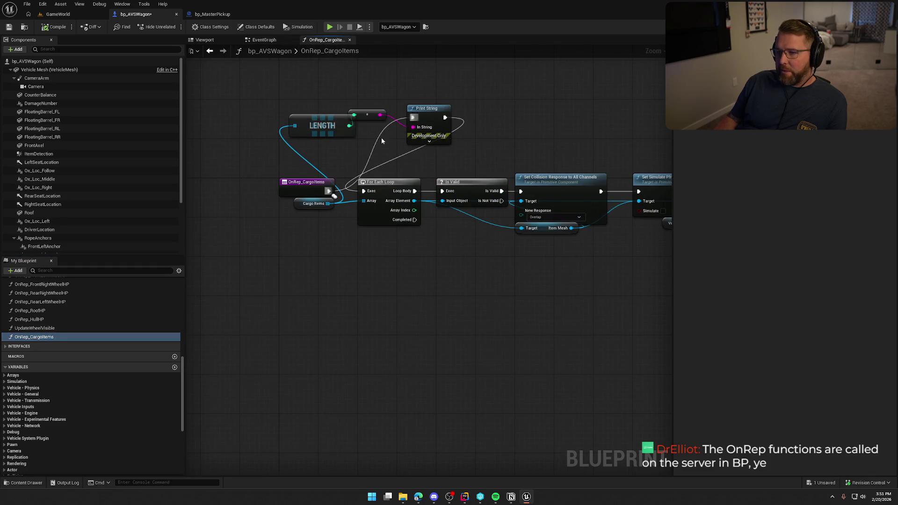
left_click_drag(347, 126, 326, 115)
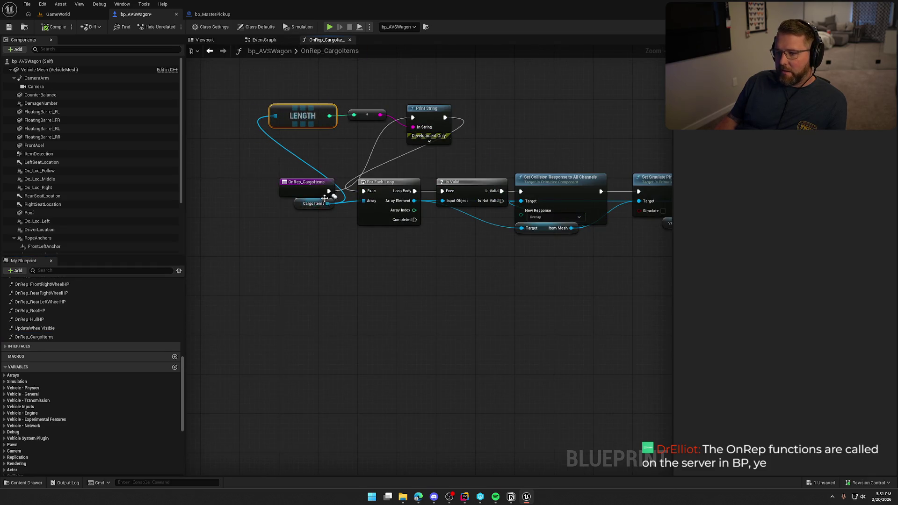
left_click_drag(433, 108, 354, 133)
left_click(441, 124)
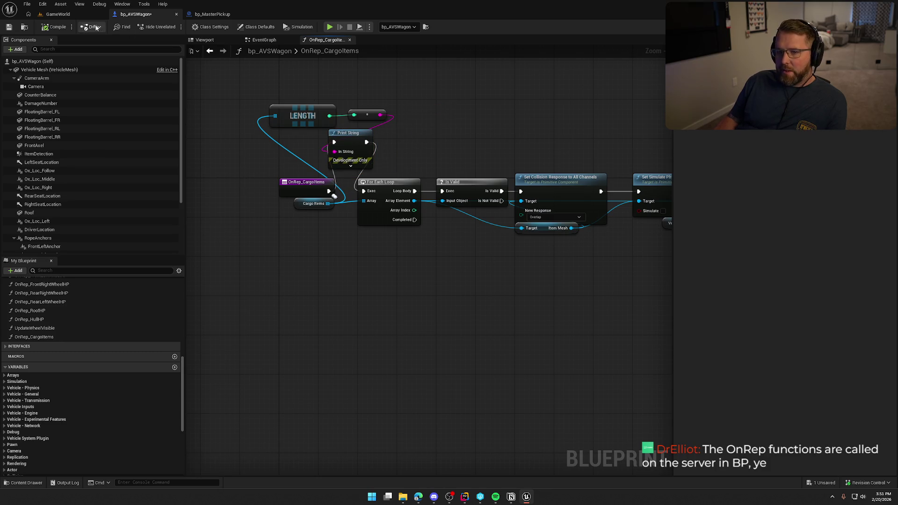
left_click(61, 14)
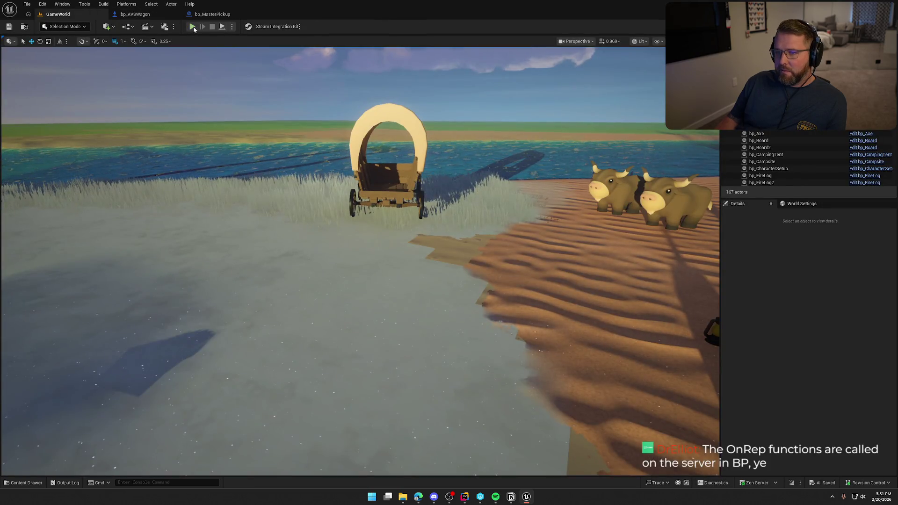
left_click(135, 14)
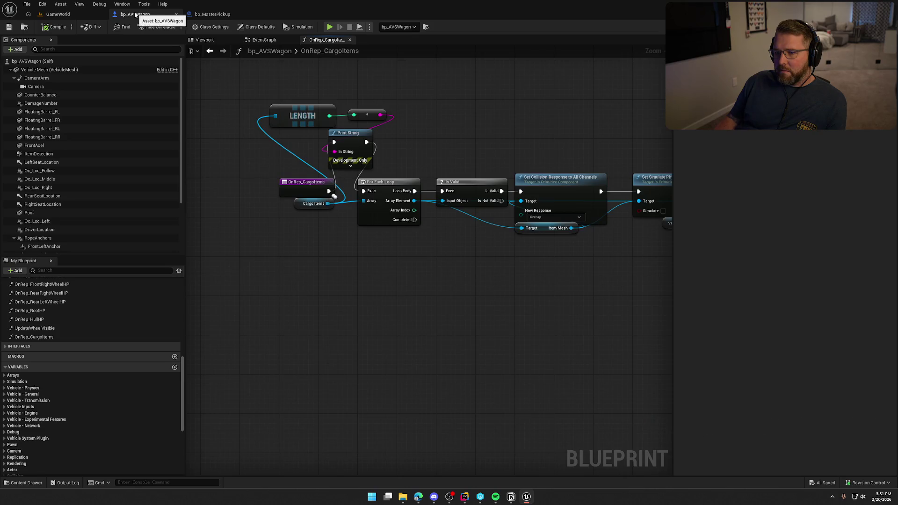
Set the Print String text to 'Cargo Items Rep', then compile and save bp_AVSWagon
left_click(334, 152, "alt")
type("Cargo Items Rep")
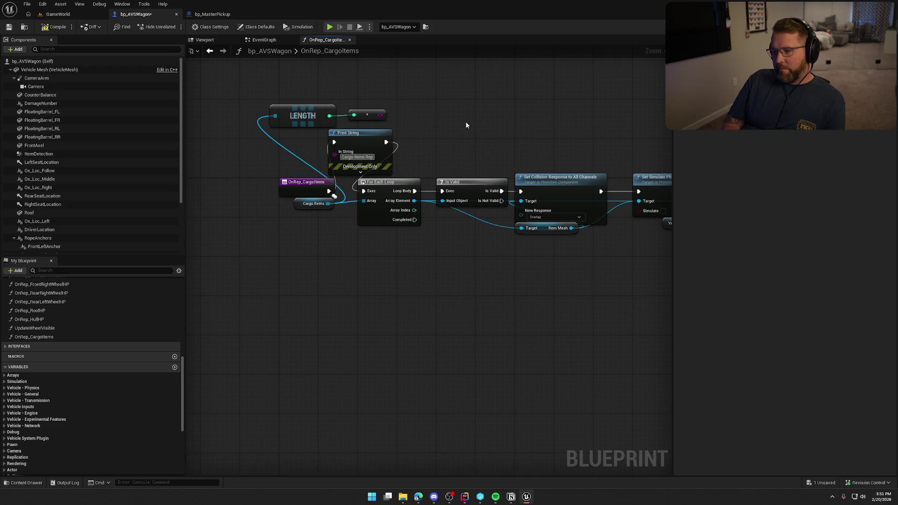
key("Return")
left_click(53, 26)
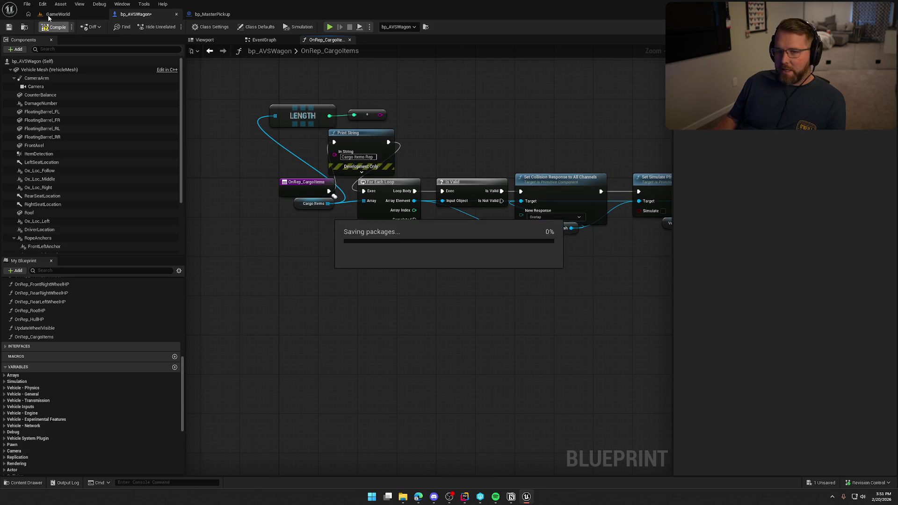
Play-test GameWorld as the server, putting the money bag into the wagon and running around it
left_click(52, 14)
left_click(192, 29)
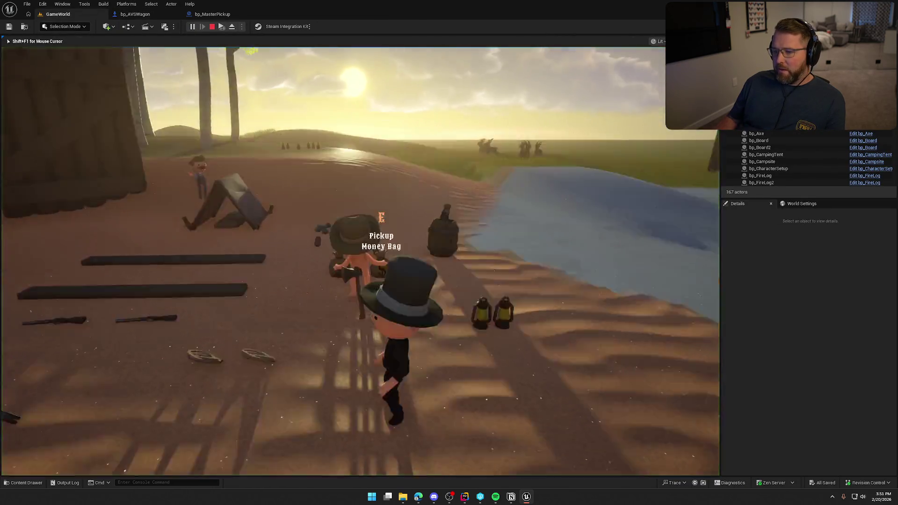
key("e")
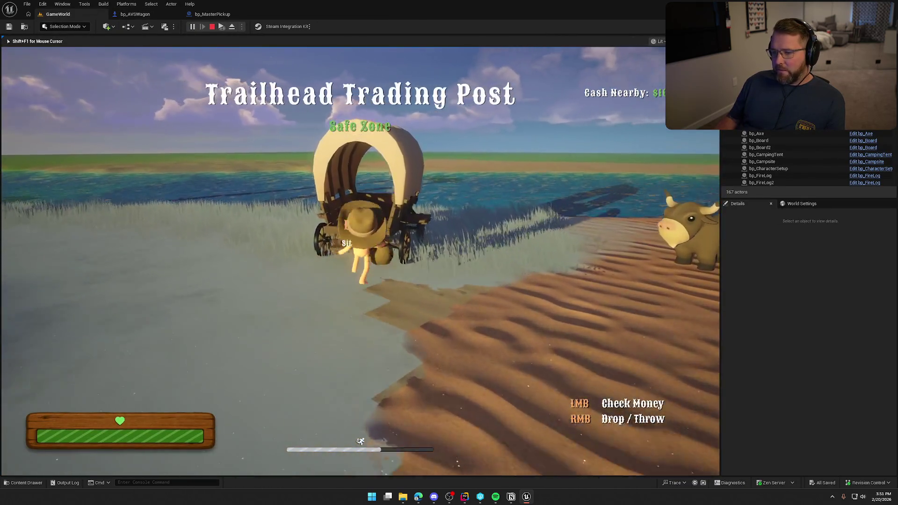
key("e")
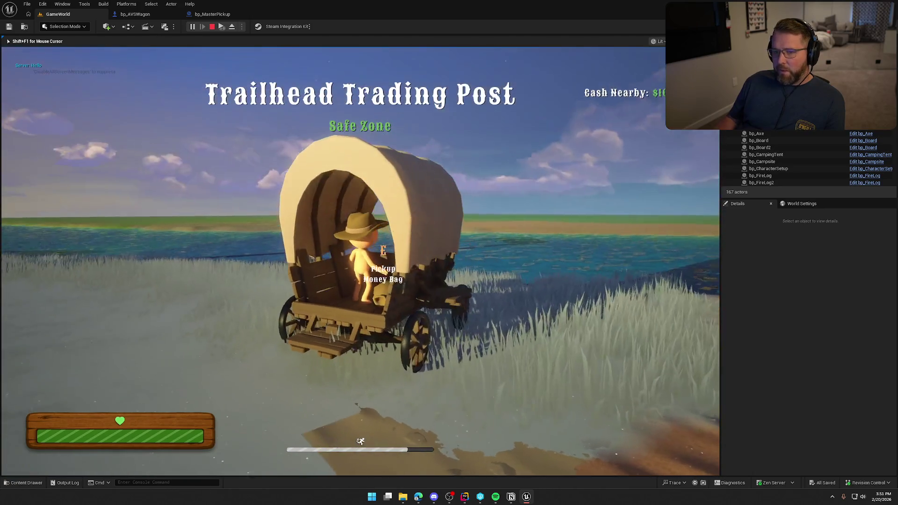
key("w")
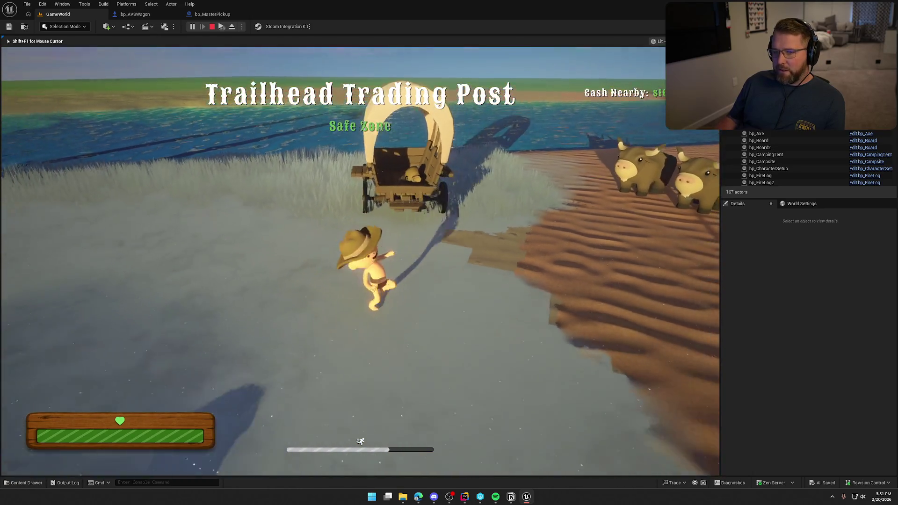
key("w")
key("w")
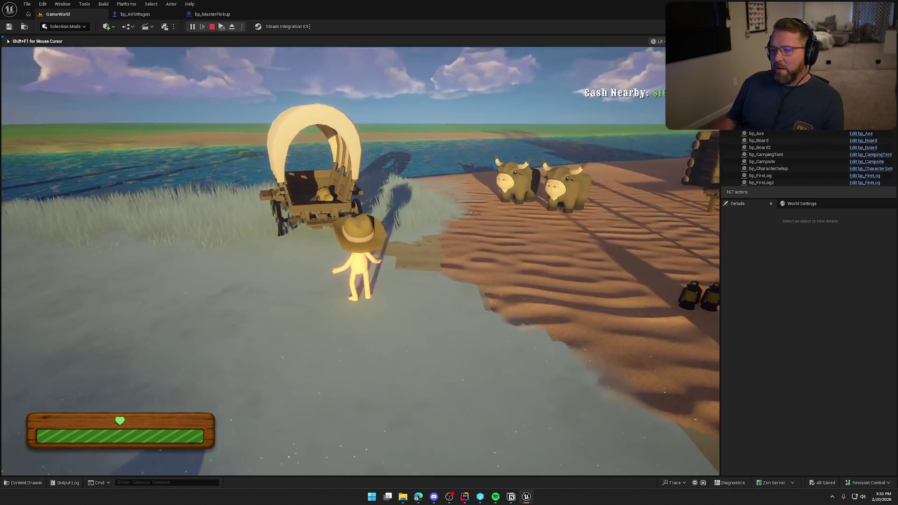
key("Escape")
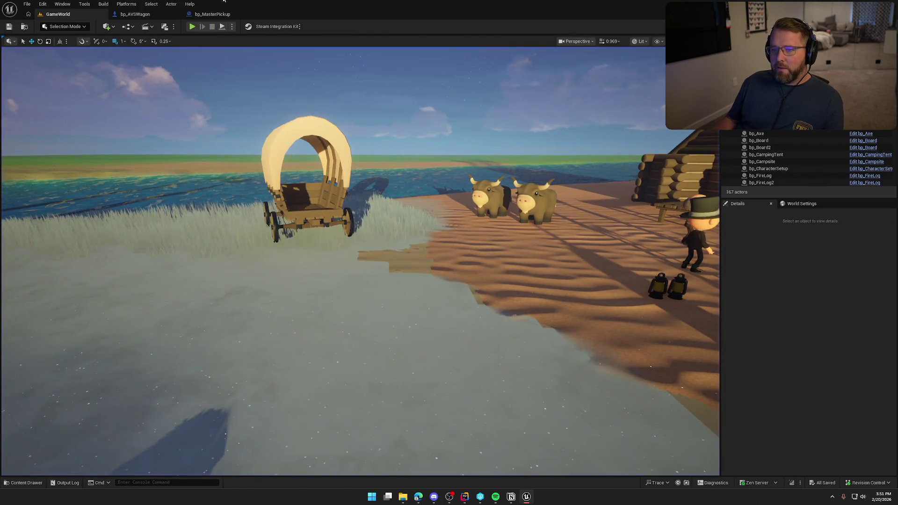
Play-test as the client, carrying the money bag into the wagon, then return to bp_AVSWagon's event graph
left_click(192, 26)
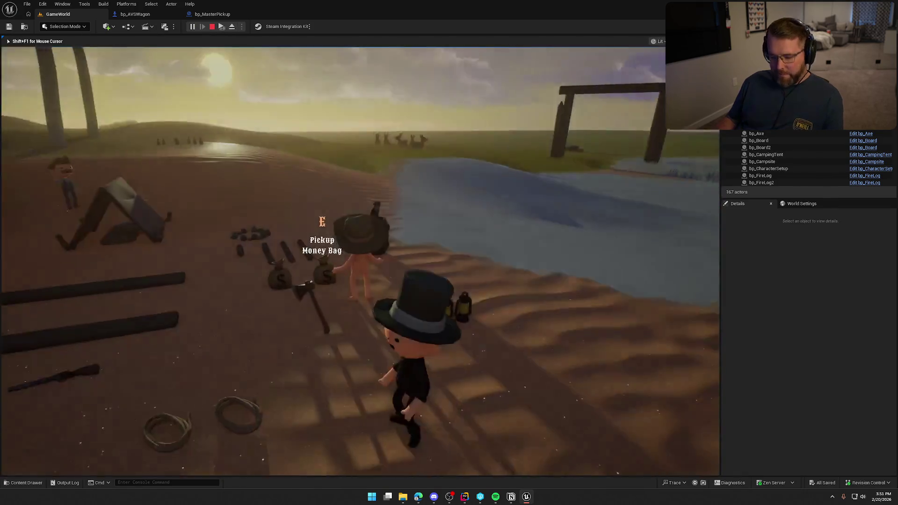
key("super")
left_click(304, 70)
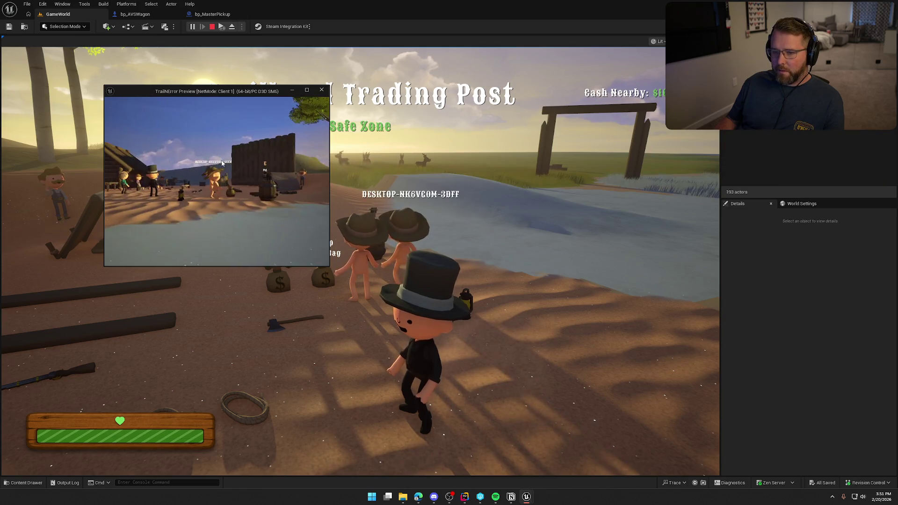
key("e")
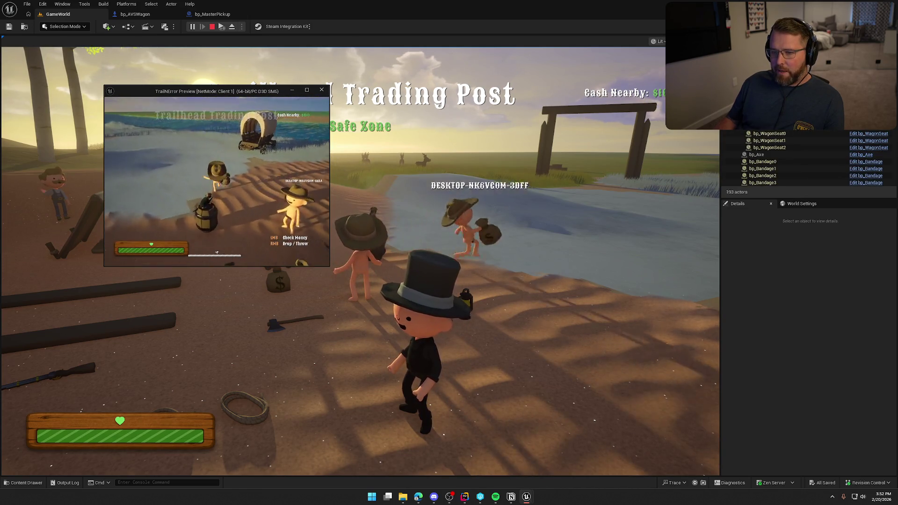
key("w")
key("e")
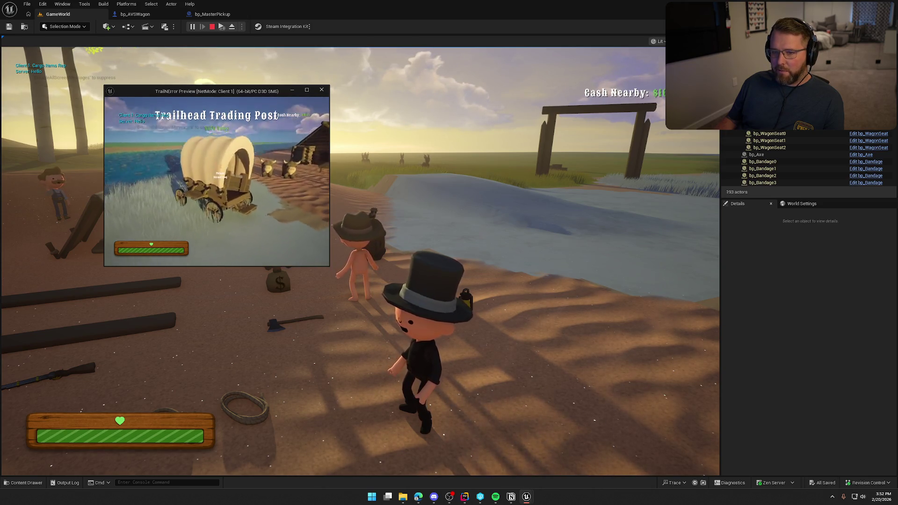
key("e")
key("w")
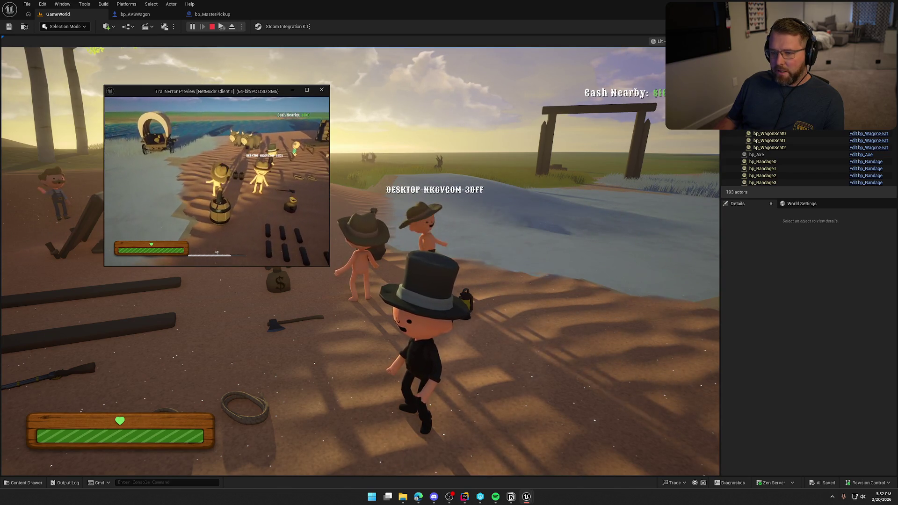
key("Escape")
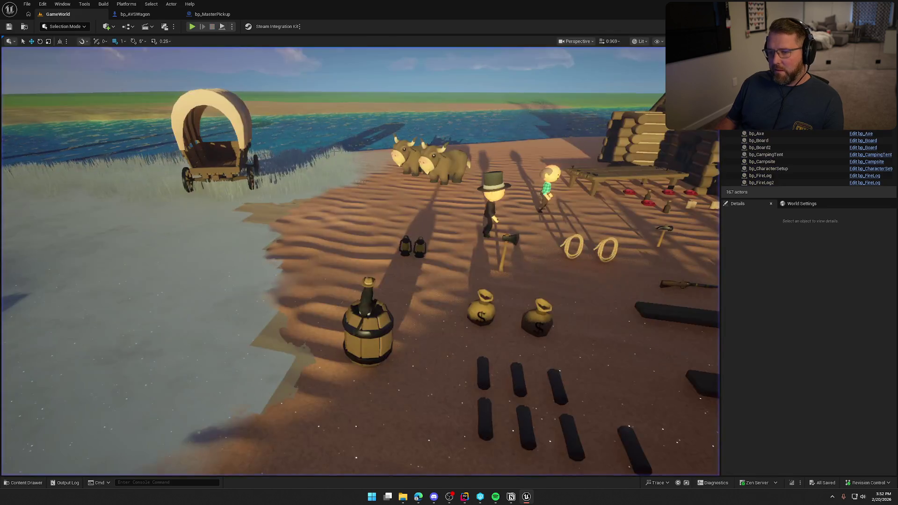
left_click(135, 14)
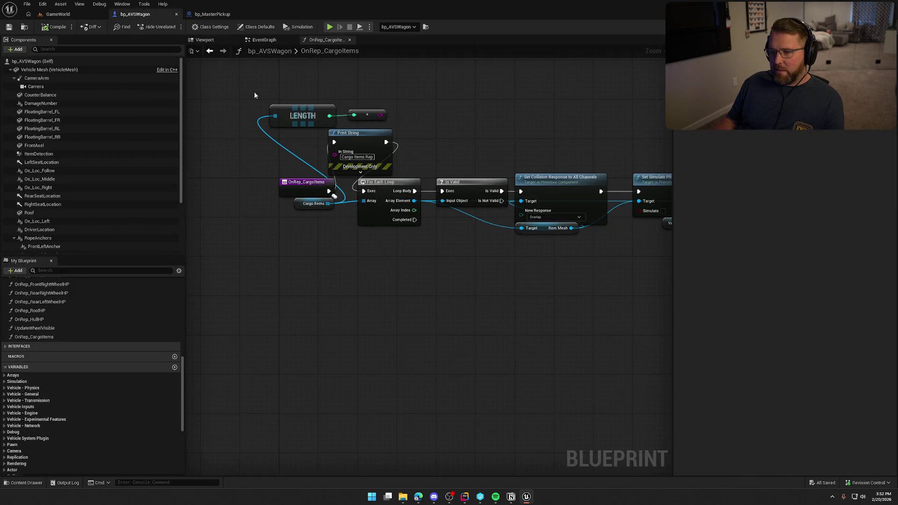
left_click(265, 41)
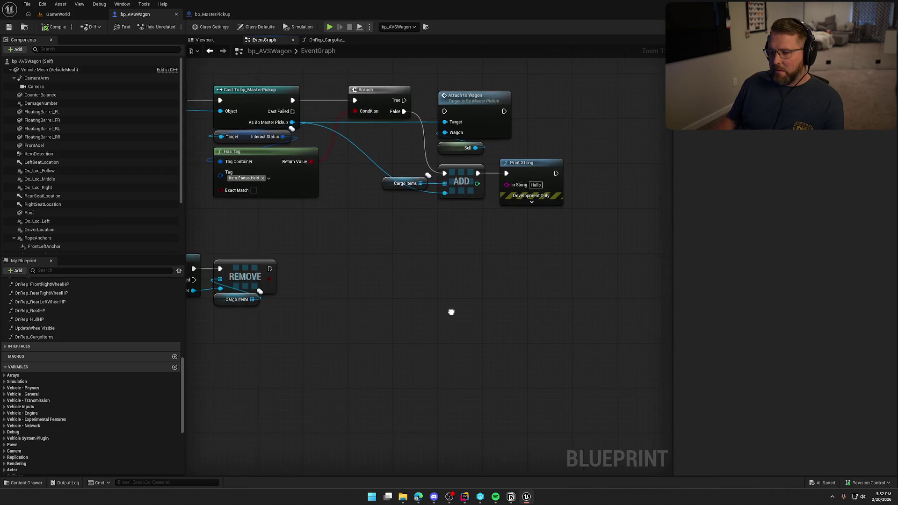
Delete the Hello Print String node that follows ADD in the event graph
left_click_drag(457, 313, 392, 335)
left_click(313, 204)
left_click(491, 199)
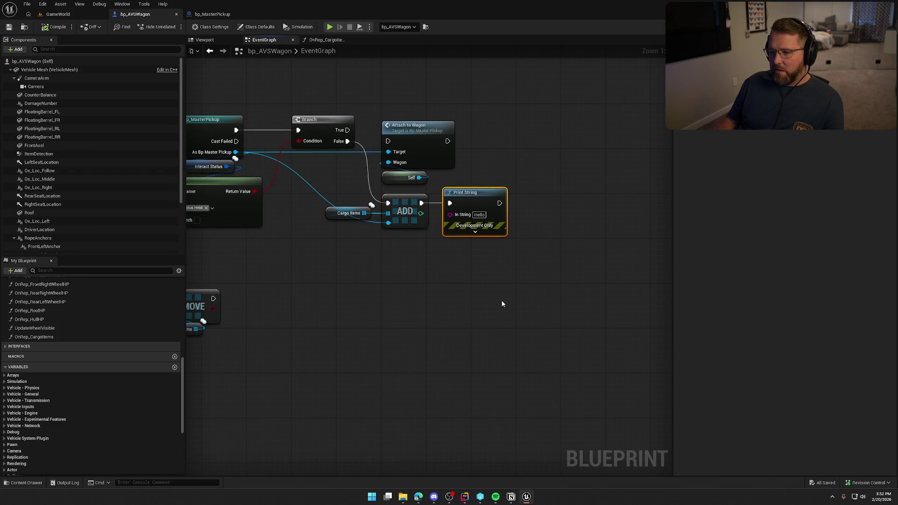
key("Delete")
mouse_move(493, 281)
left_mouse_down()
mouse_move(493, 271)
mouse_move(355, 210)
left_mouse_up()
Review the wagon's Class Defaults replication settings, then bring up ChatGPT full-screen in the browser
left_click(34, 336)
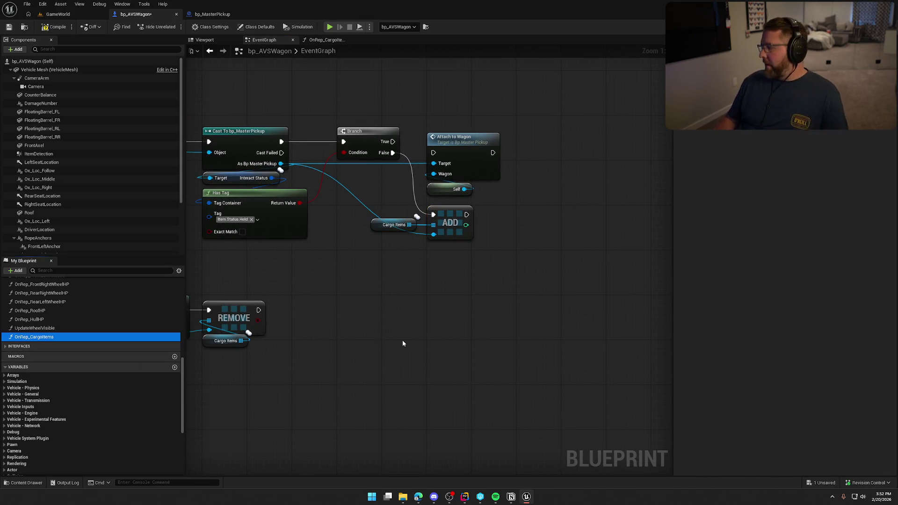
left_click(255, 27)
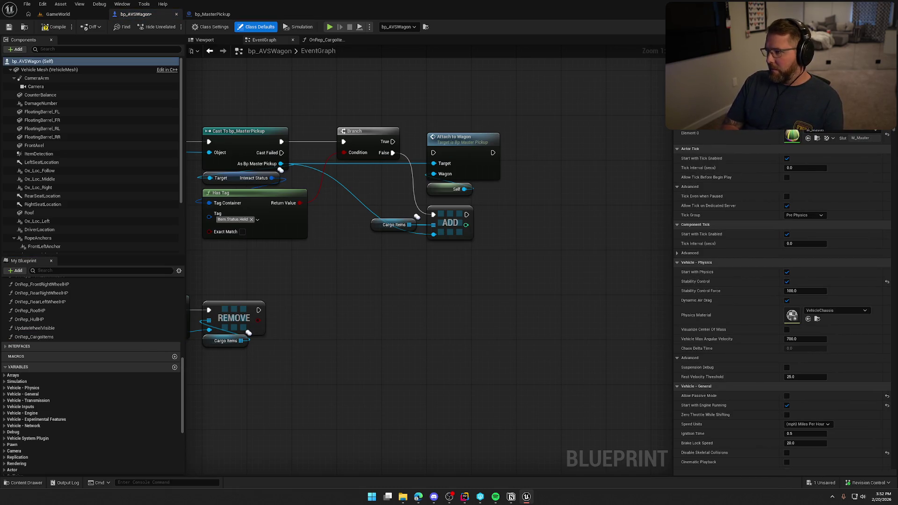
scroll(777, 187, "down", 20)
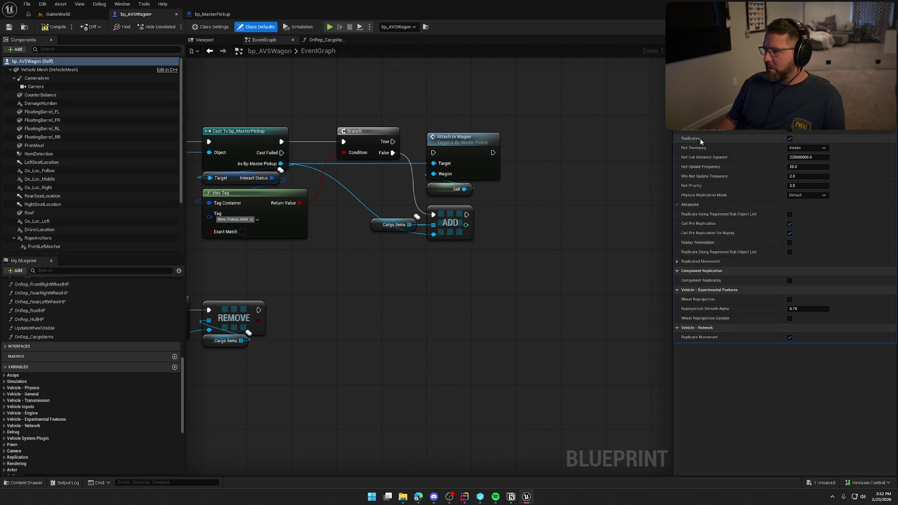
scroll(772, 187, "up", 10)
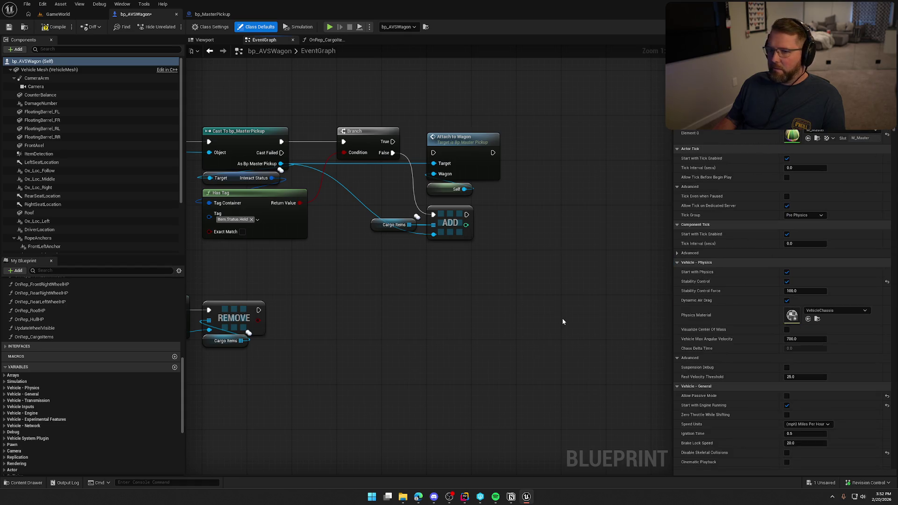
left_click(418, 497)
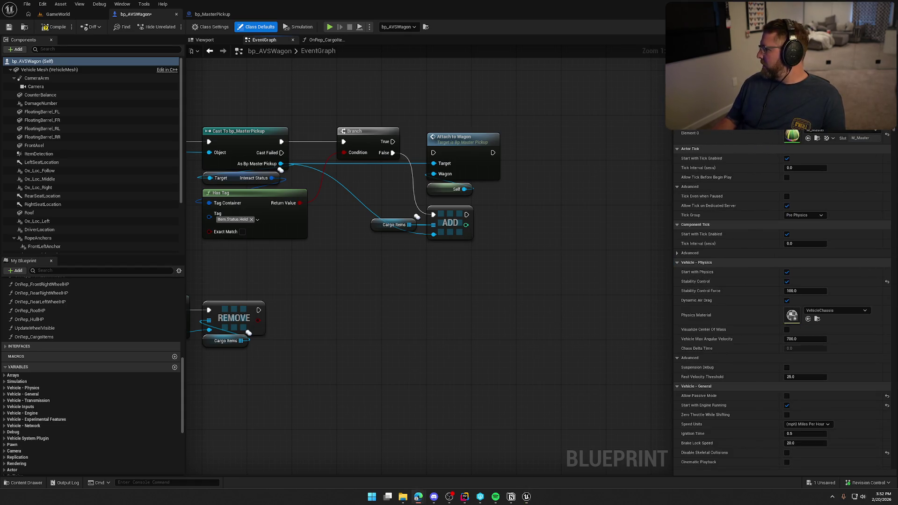
double_click(539, 56)
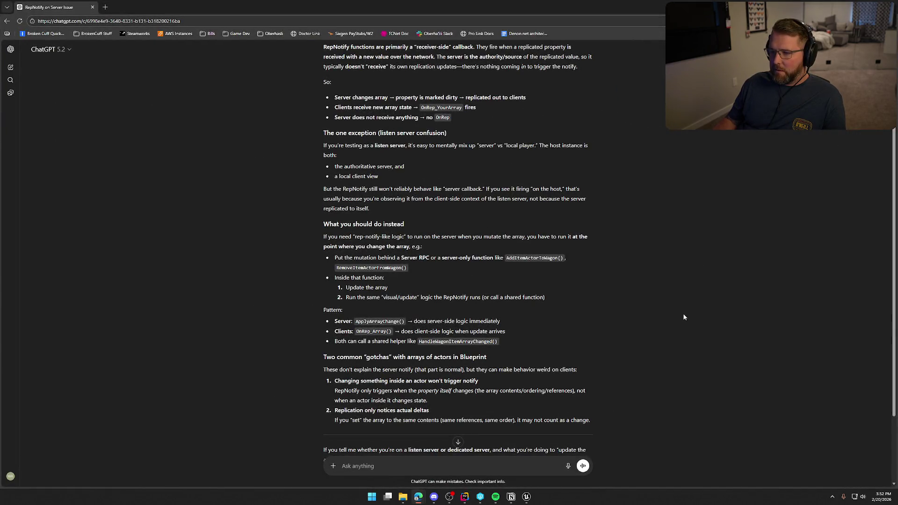
Read ChatGPT's RepNotify answer to its closing questions about server type and array updates
scroll(682, 294, "up", 3)
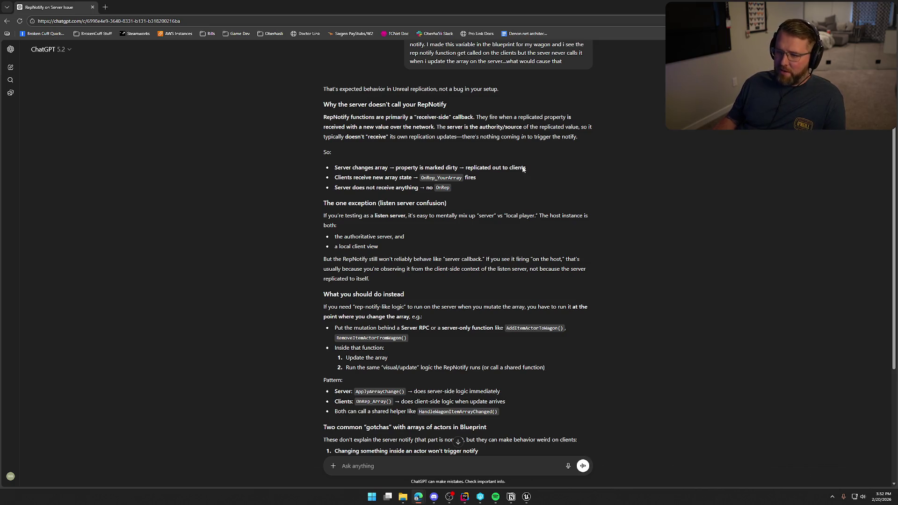
scroll(657, 274, "down", 3)
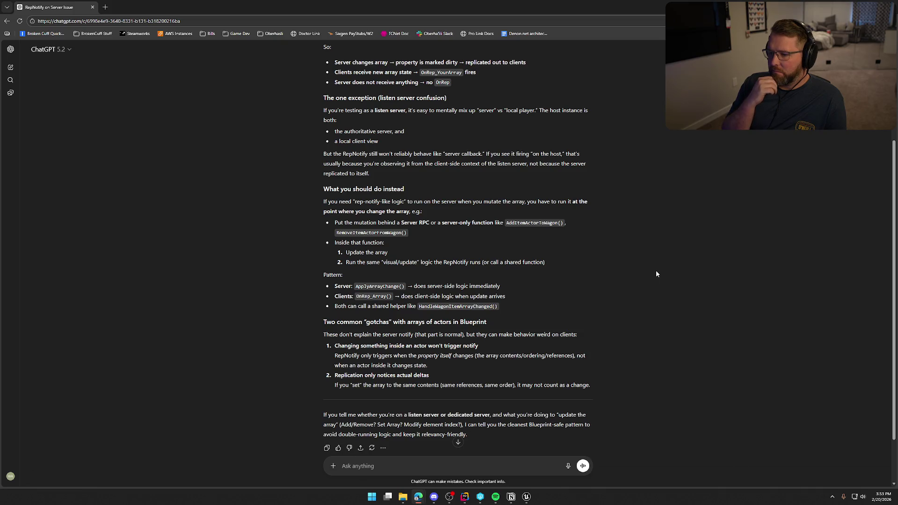
left_click_drag(347, 263, 546, 263)
left_click(641, 288)
scroll(639, 333, "down", 1)
scroll(634, 326, "down", 1)
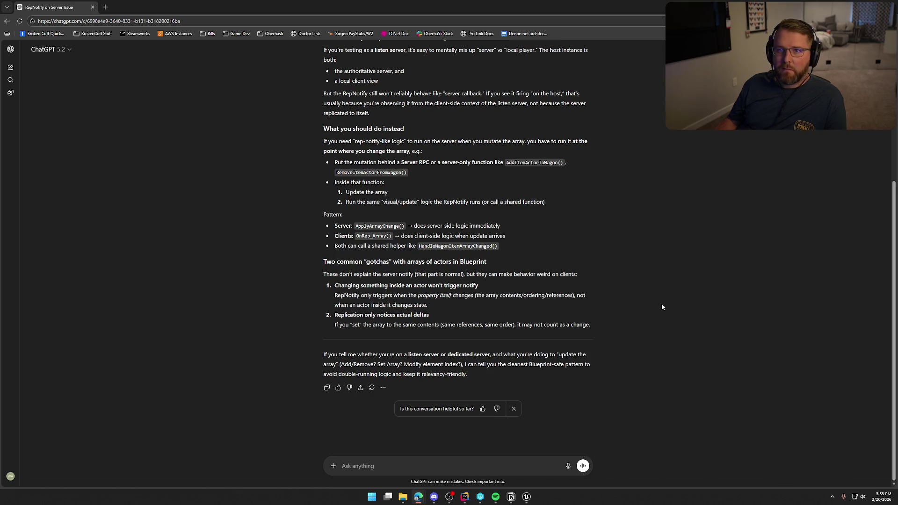
left_click(351, 463)
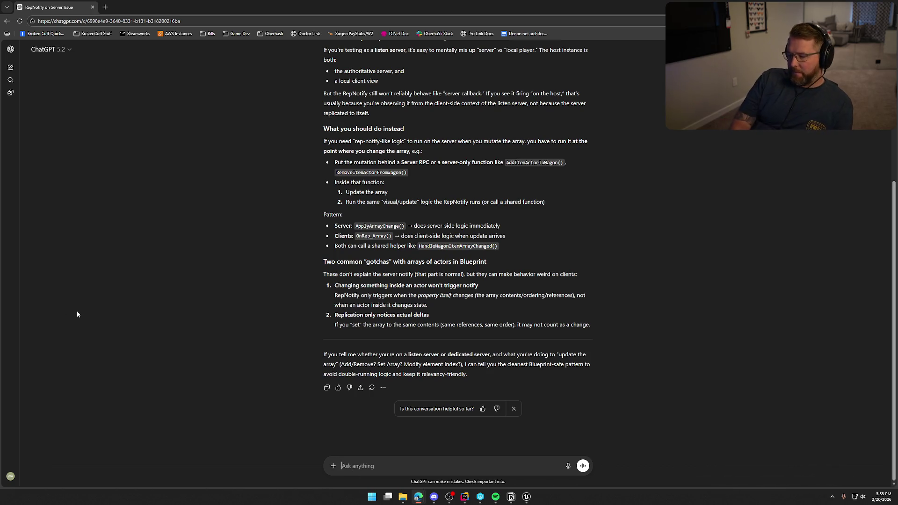
Reply: listen server, array updated on box-collision overlap behind a server check; question manual OnRep calls
type("i am running a listen server")
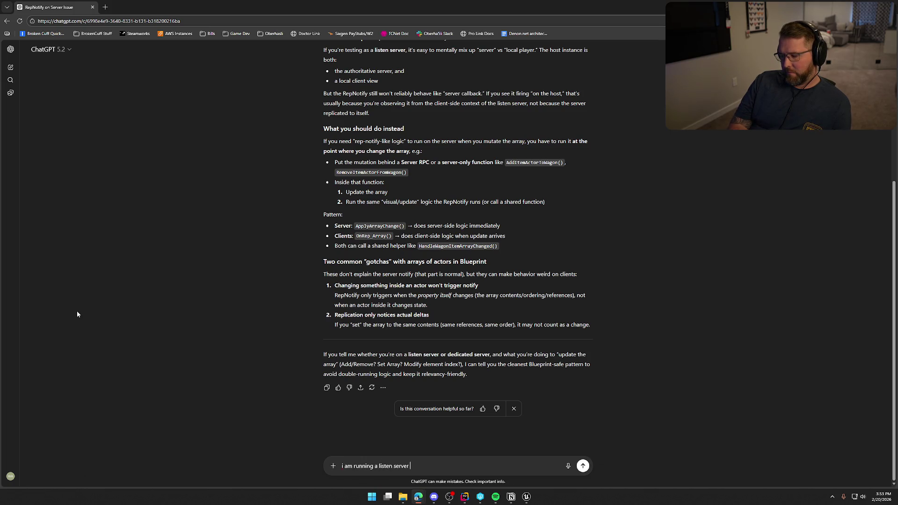
type(" and the")
type("up")
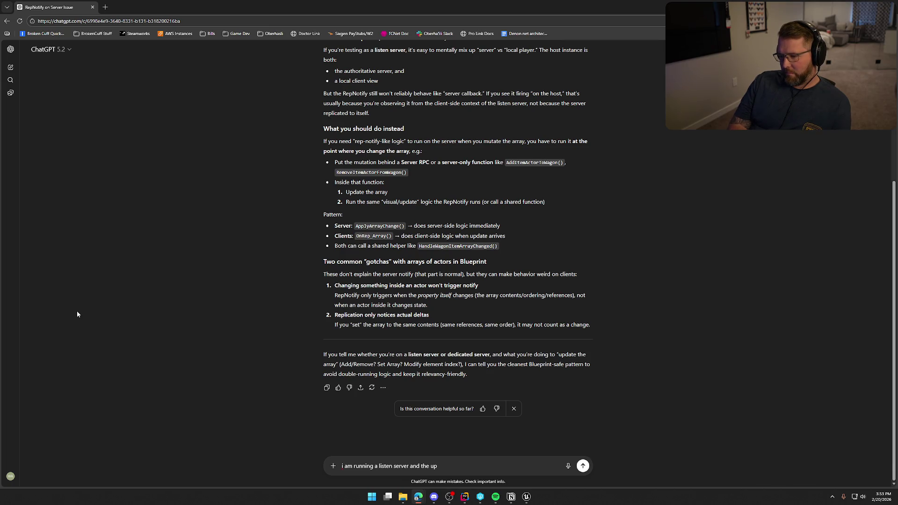
type("date array lo")
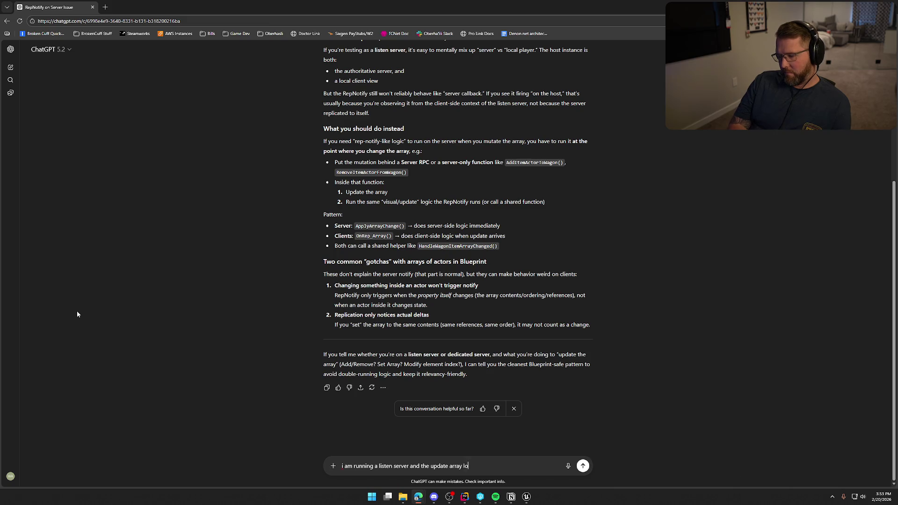
type("gis ru")
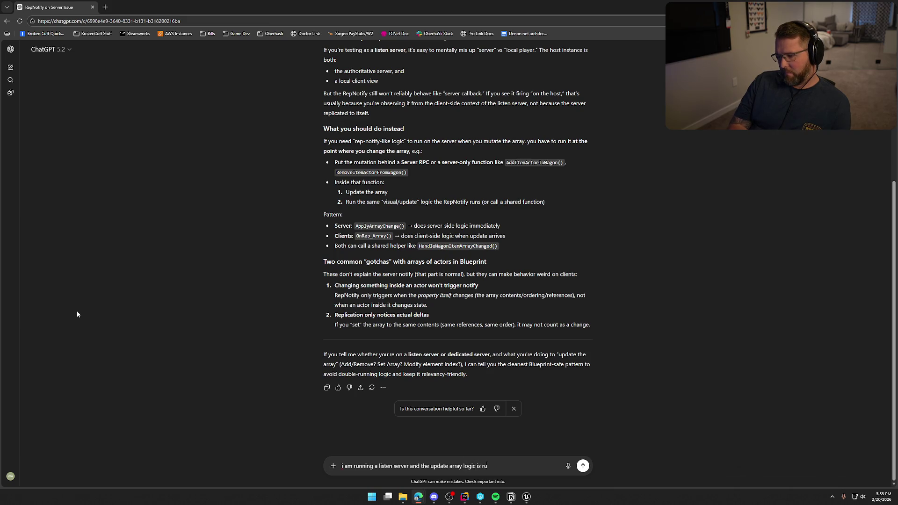
type("nning on beginni")
key("BackSpace")
key("BackSpace")
key("BackSpace")
type("rlap of a box collision")
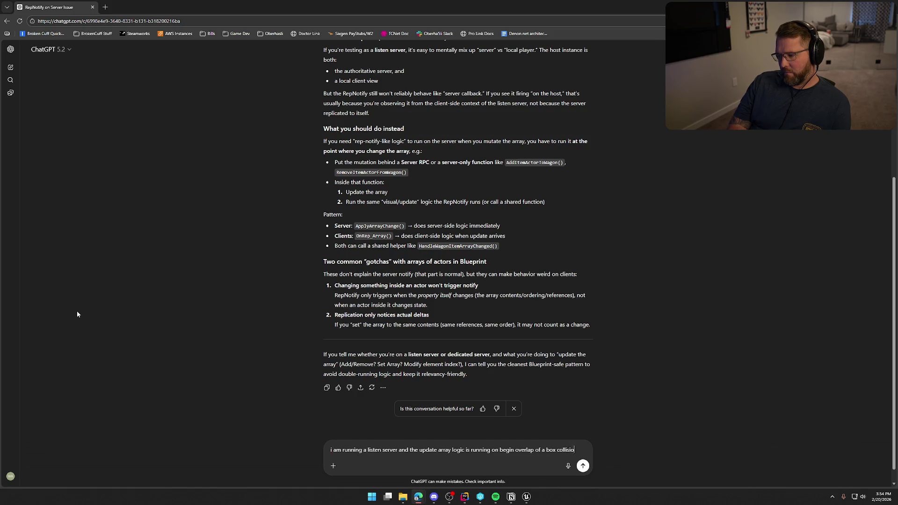
type(" and i am ")
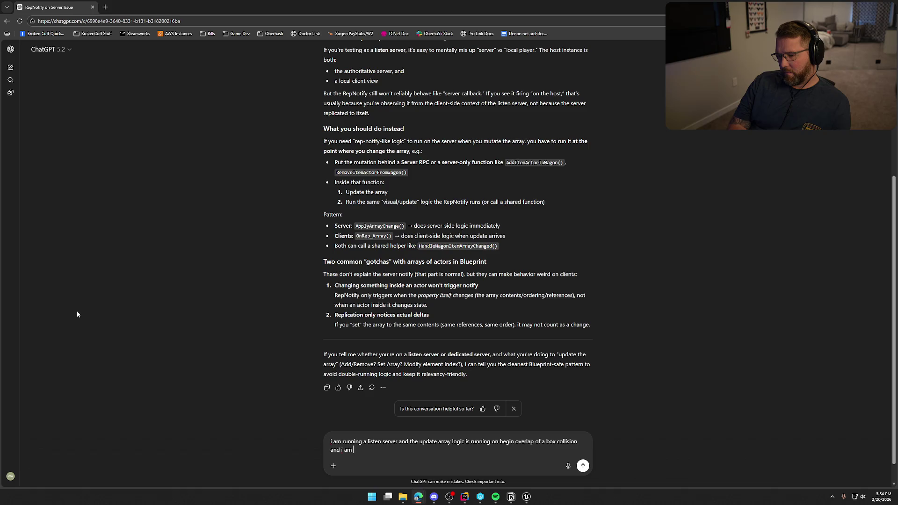
type("only running the array ")
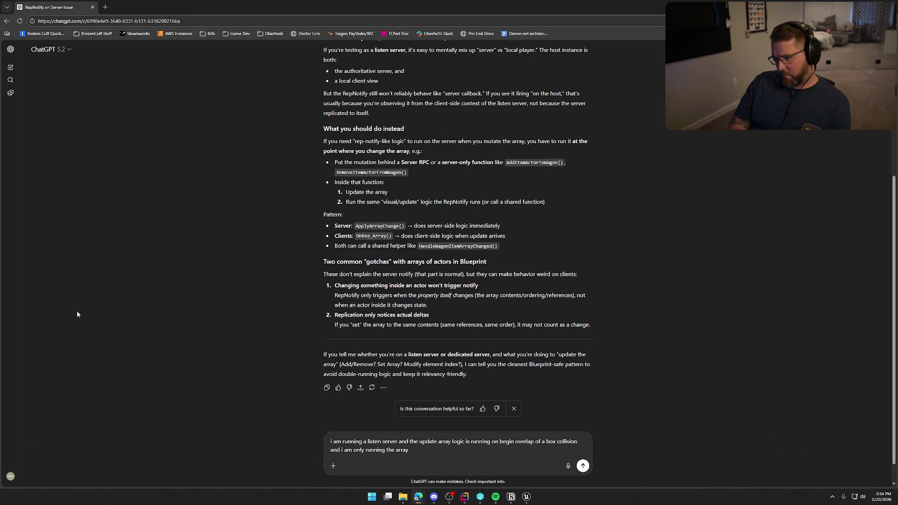
type("logic behind a")
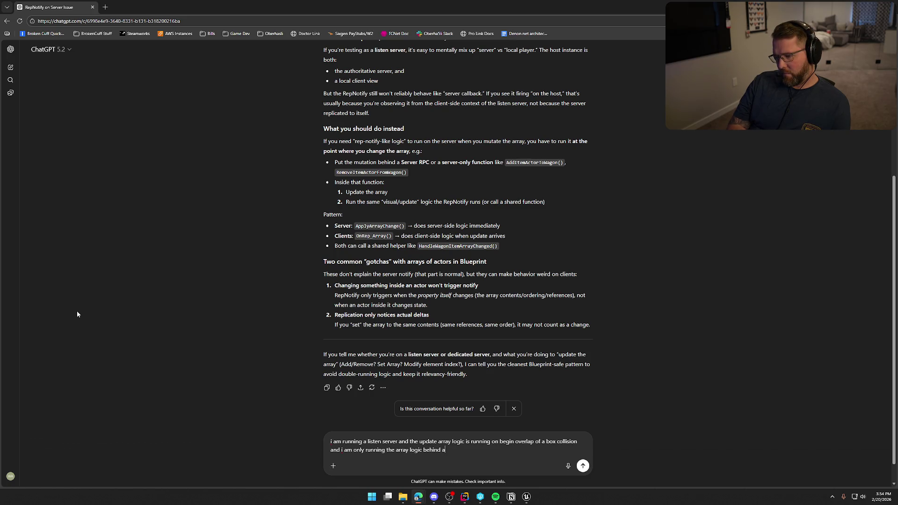
type(" server check")
type("...a")
type("s far as i know when you create ")
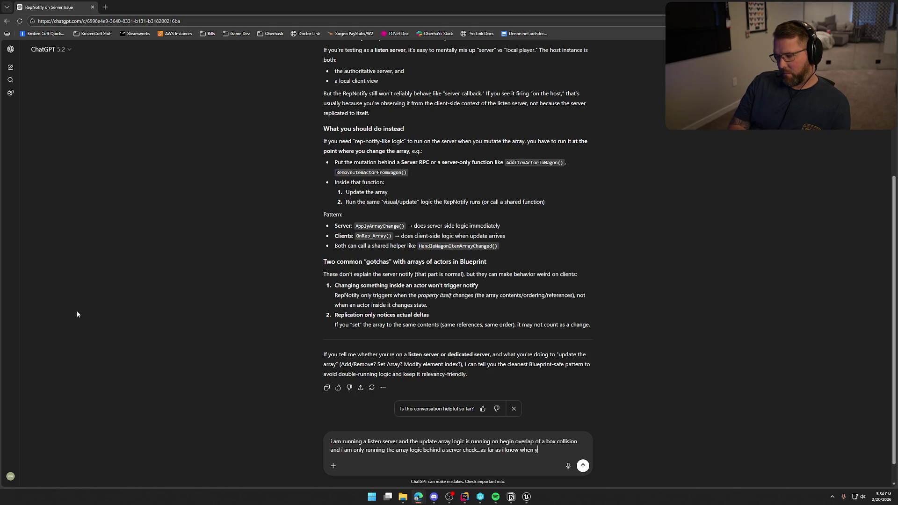
type("a variable in blueprint and update that variable on the server it ")
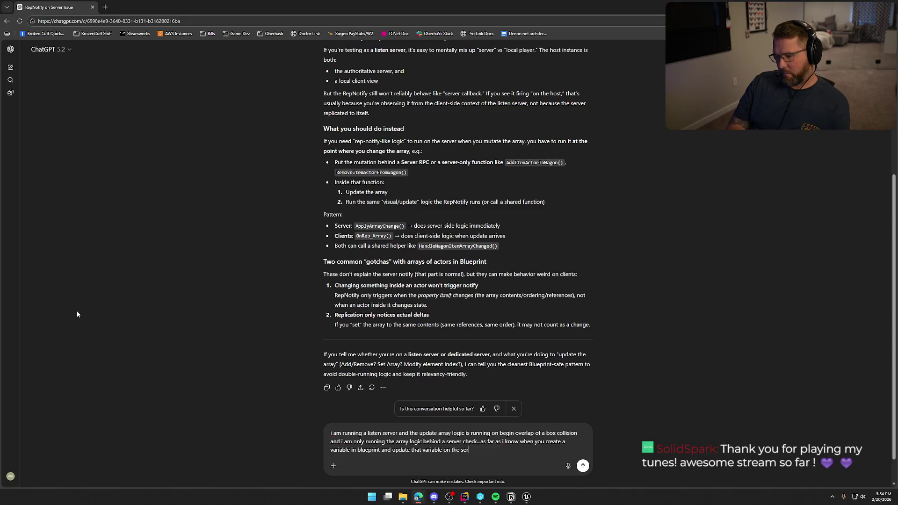
type("will also run the rep notify function for that variable...its only")
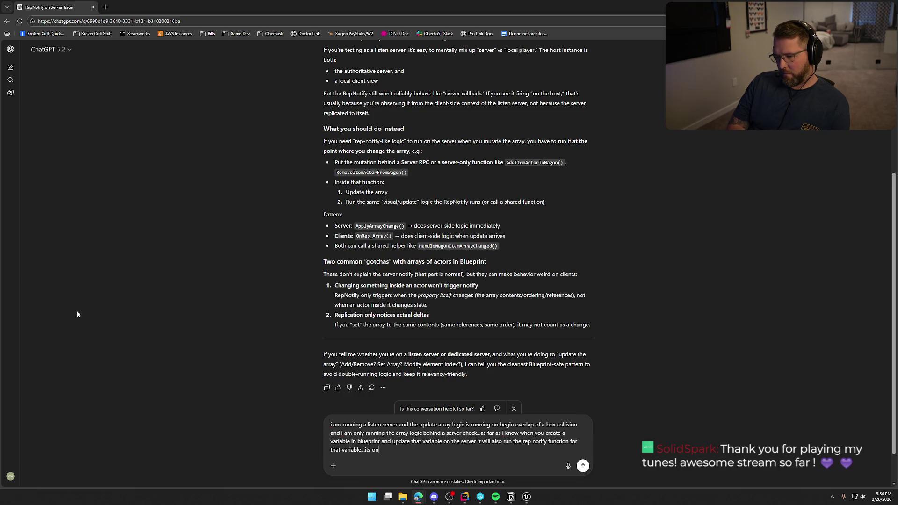
type(" in c++ that ")
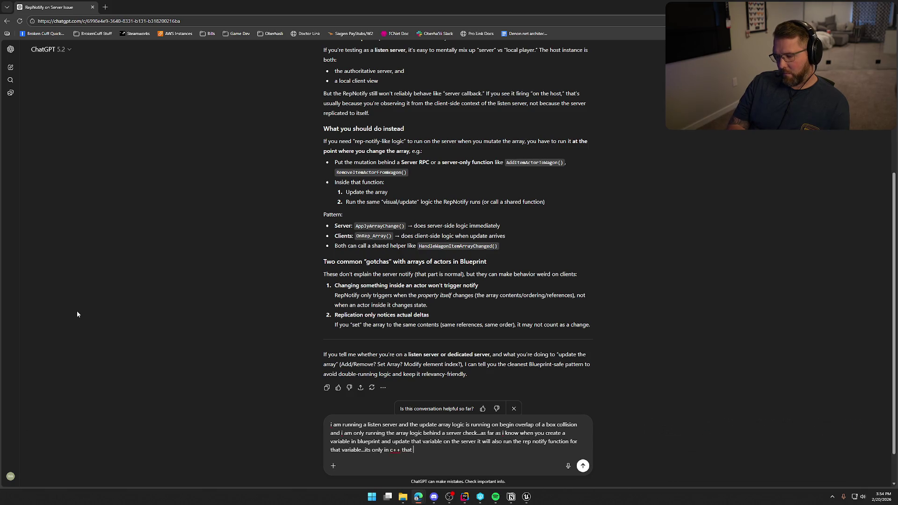
type("you have to manuyal")
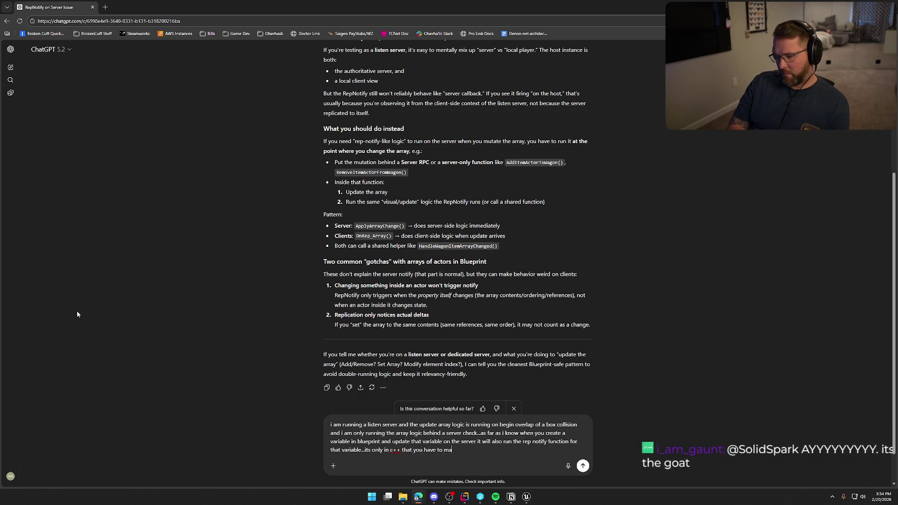
key("BackSpace")
key("BackSpace")
type("ally ca")
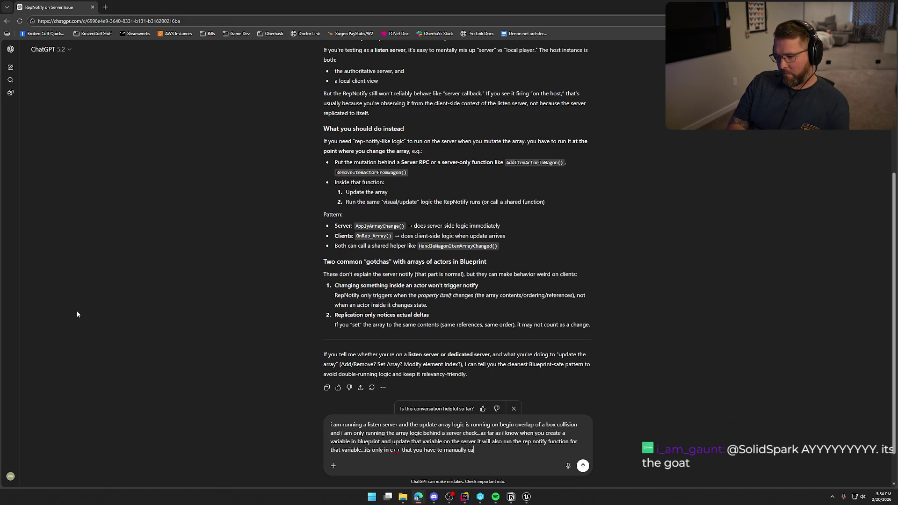
type("ll the on re")
key("BackSpace")
type("function")
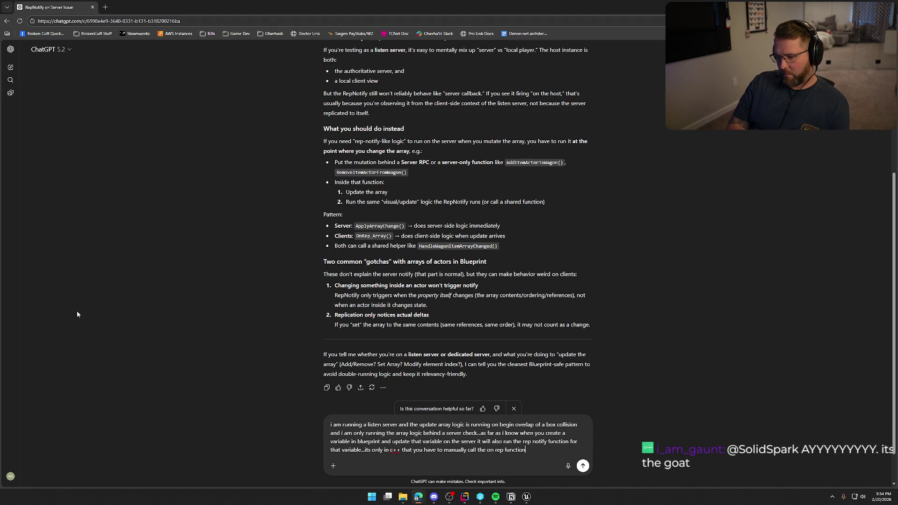
key("Return")
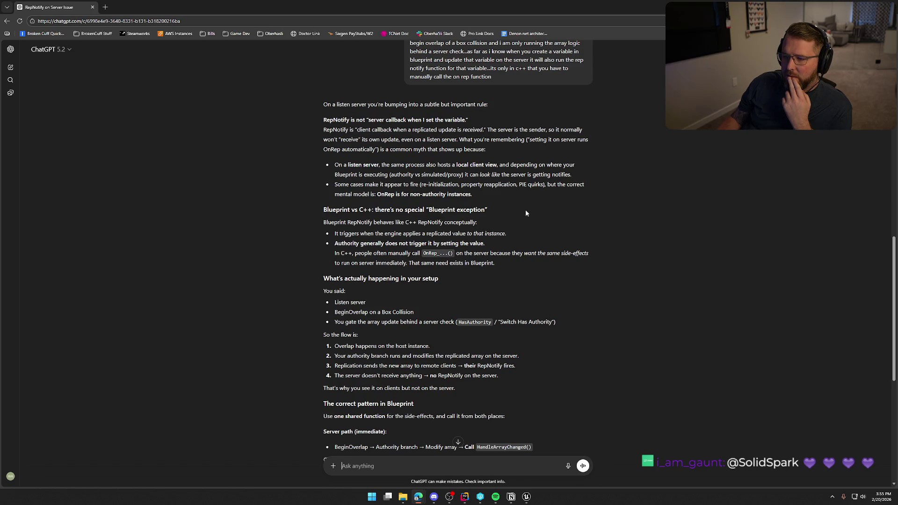
Read ChatGPT's shared HandleArrayChanged recommendation to its checklist, then start a reply 'i am just'
scroll(525, 213, "down", 3)
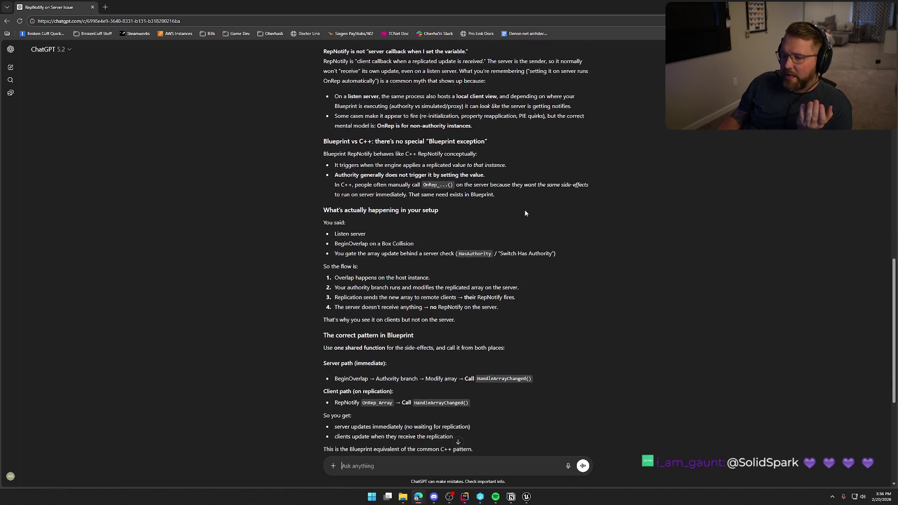
scroll(525, 213, "down", 5)
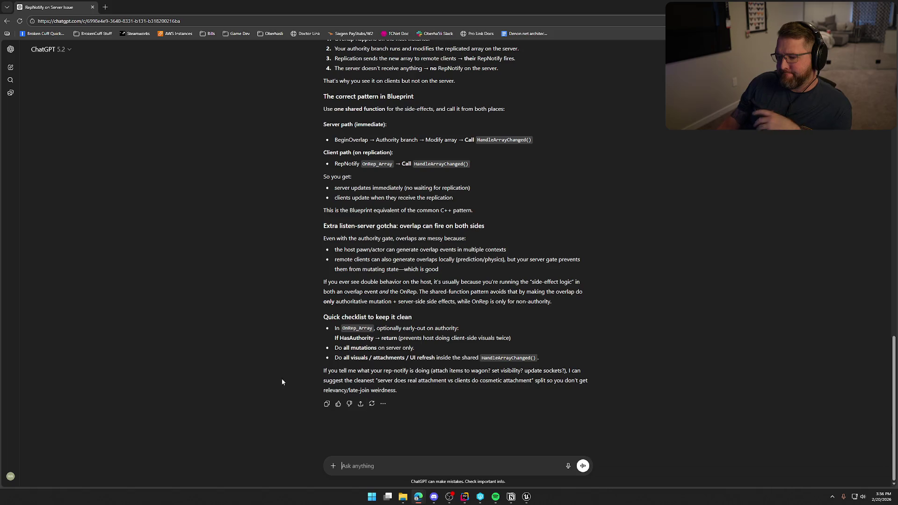
type("i am just")
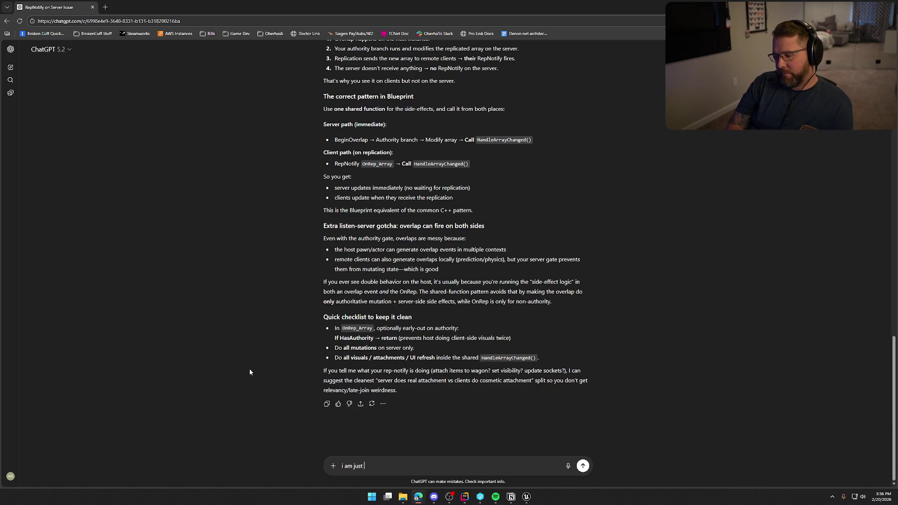
Delete the LENGTH and Print String debug nodes from bp_AVSWagon's OnRep_CargoItems graph
left_click(527, 496)
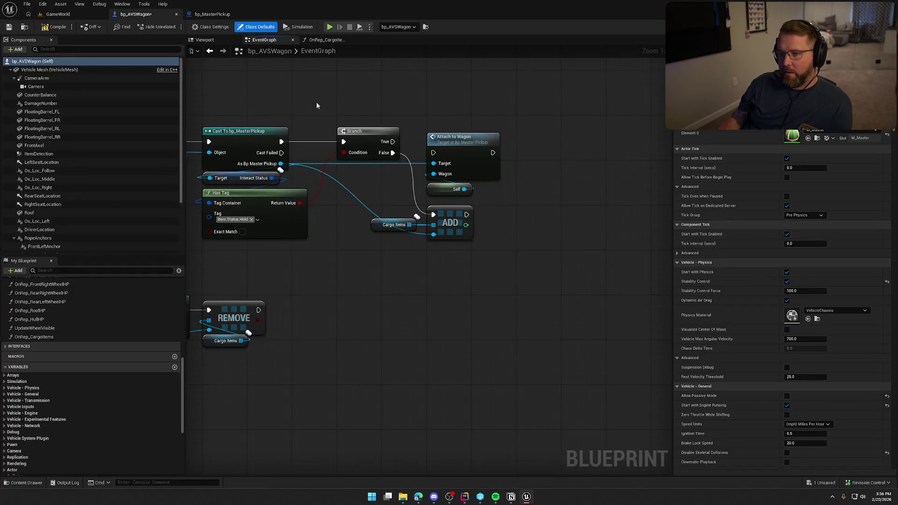
left_click(327, 40)
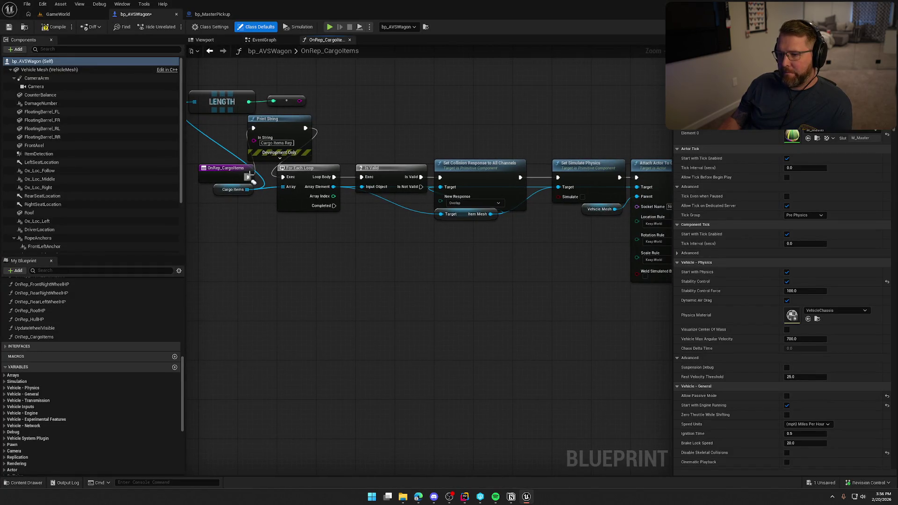
left_click_drag(367, 119, 201, 70)
mouse_move(289, 183)
left_mouse_down()
mouse_move(279, 152)
mouse_move(299, 154)
mouse_move(435, 242)
left_mouse_up()
scroll(435, 241, "up", 1)
key("Delete")
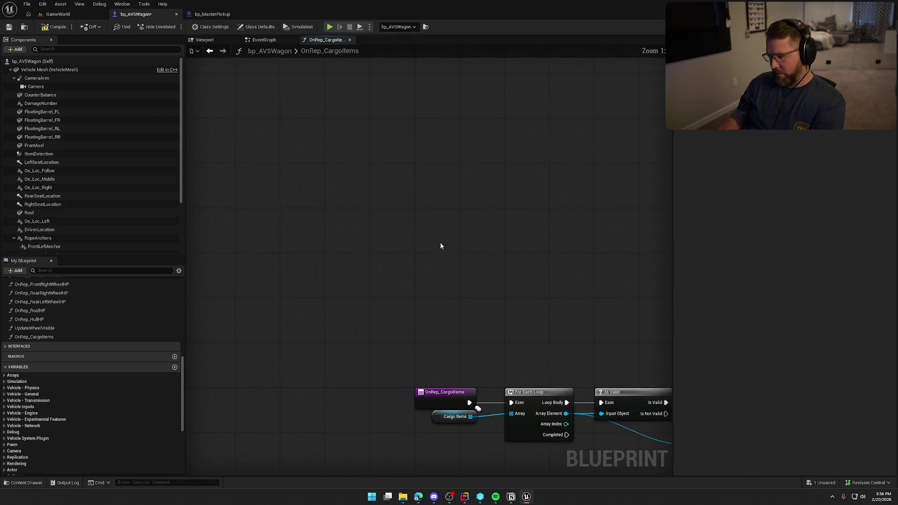
Center the OnRep_CargoItems node chain and snip a screenshot of it
scroll(434, 241, "down", 1)
mouse_move(369, 177)
left_mouse_down()
mouse_move(329, 172)
mouse_move(362, 169)
left_mouse_up()
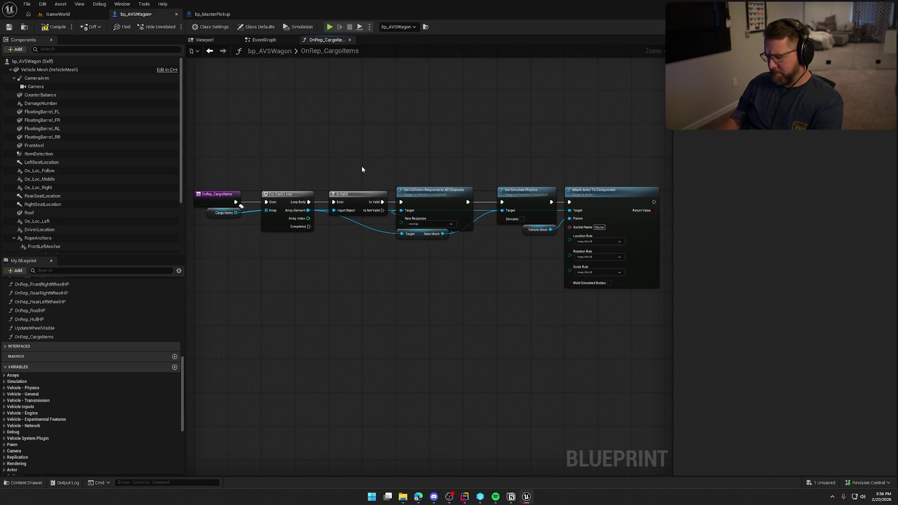
mouse_move(192, 157)
left_mouse_down()
mouse_move(236, 190)
mouse_move(667, 308)
left_mouse_up()
key("alt+Tab")
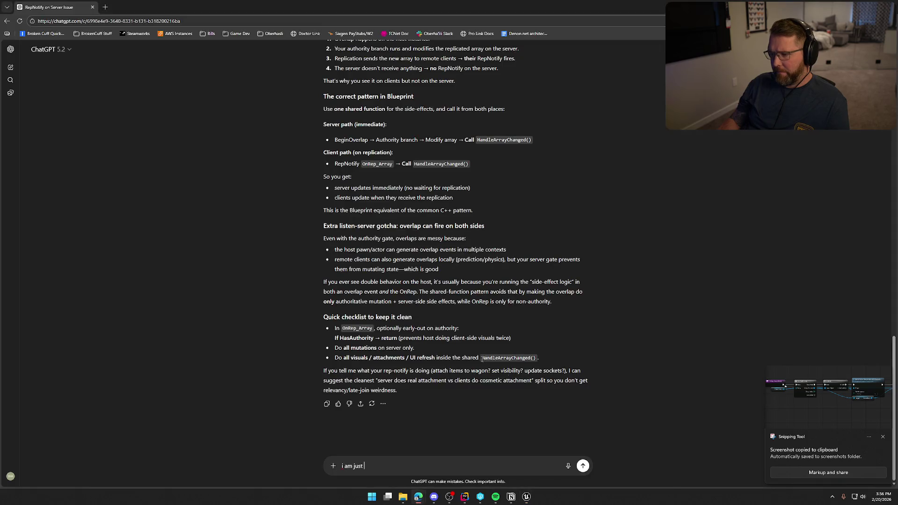
Send ChatGPT the pasted graph screenshot, explaining it's the on rep function for the cargo items array
key("ctrl+v")
type("doing the logic in t")
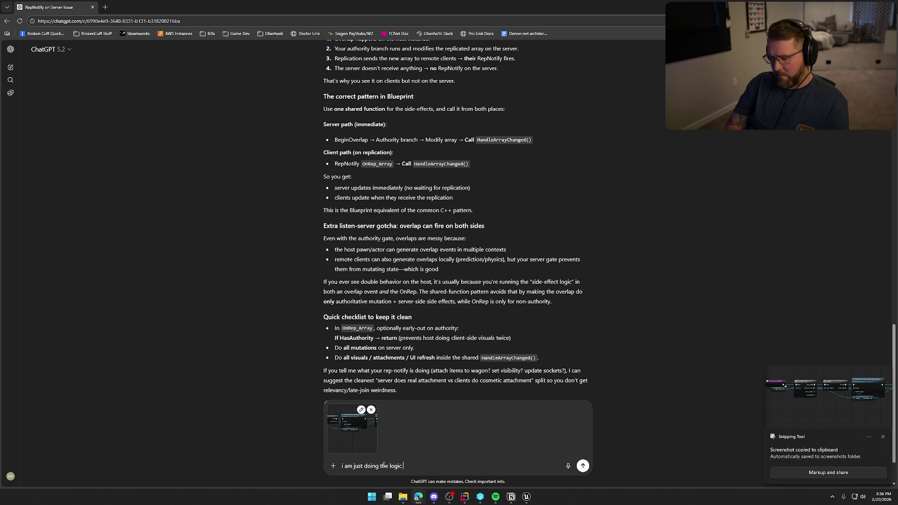
type("his image for when the cargo items in the wagon o")
key("BackSpace")
type("get c")
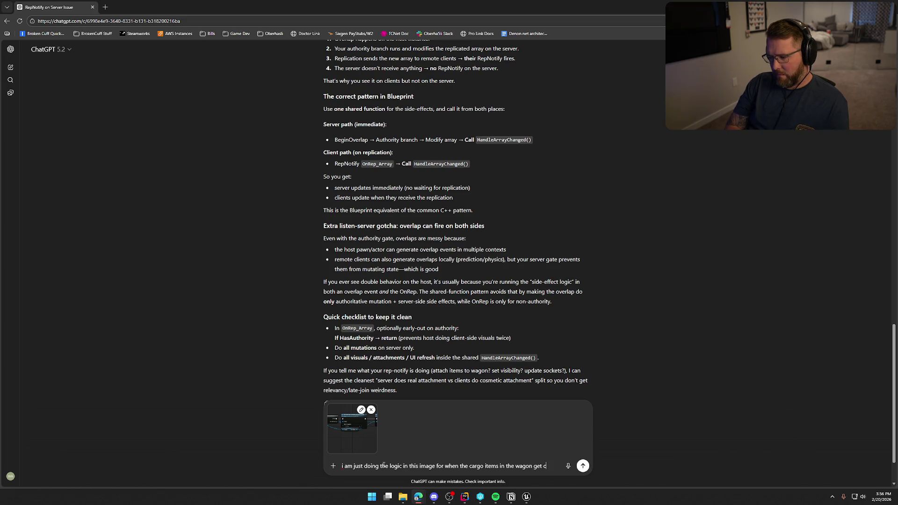
type("hanged...this is the")
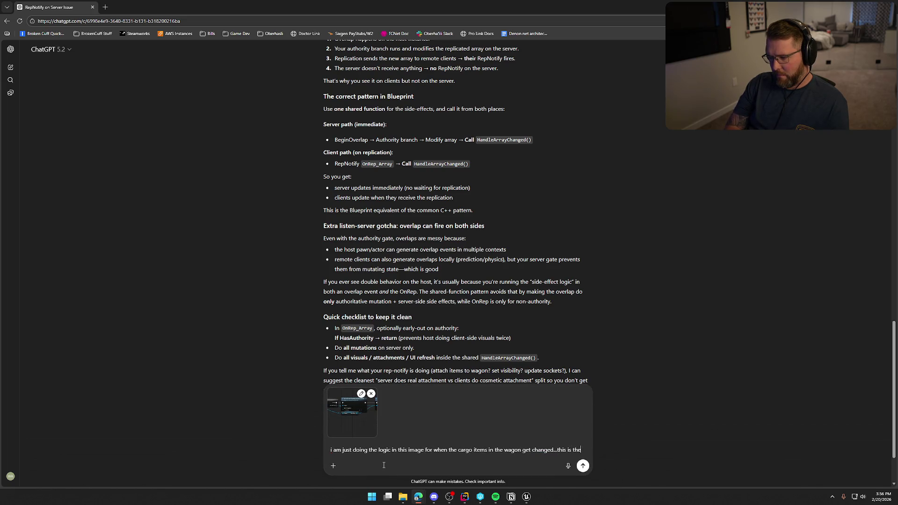
type(" on rep function ")
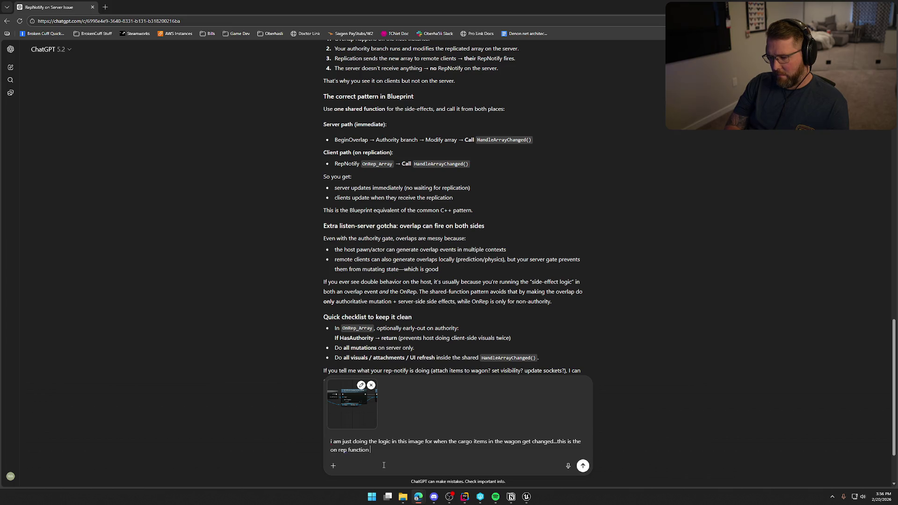
type("ofor my car")
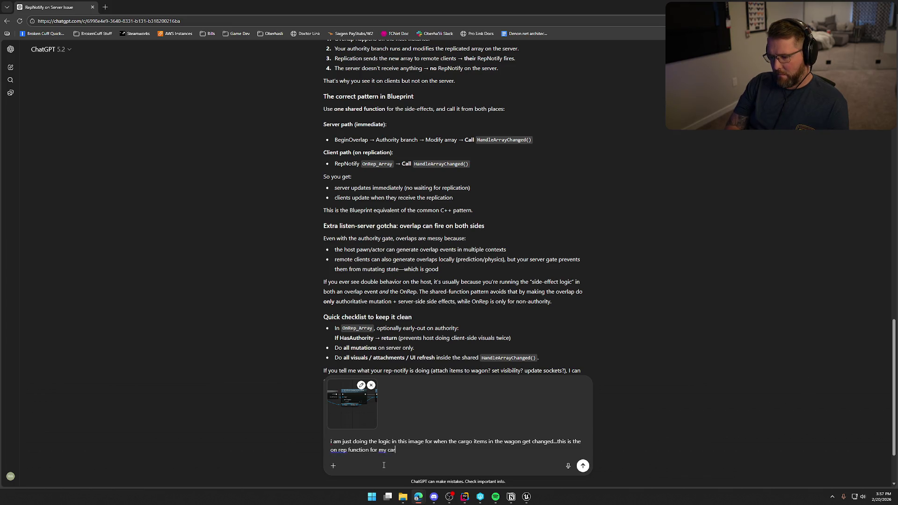
type("go items array")
key("Return")
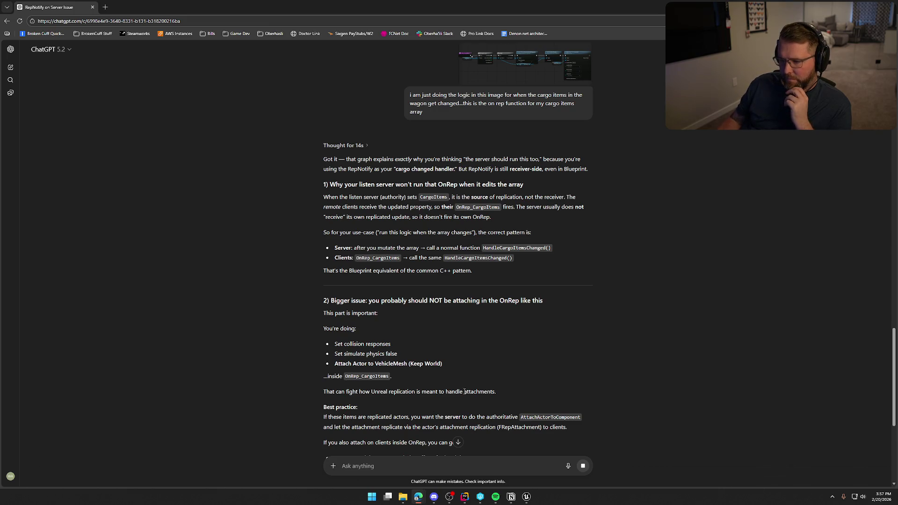
Read ChatGPT's advice to remove Attach from the OnRep path, then return to Unreal
scroll(329, 220, "down", 2)
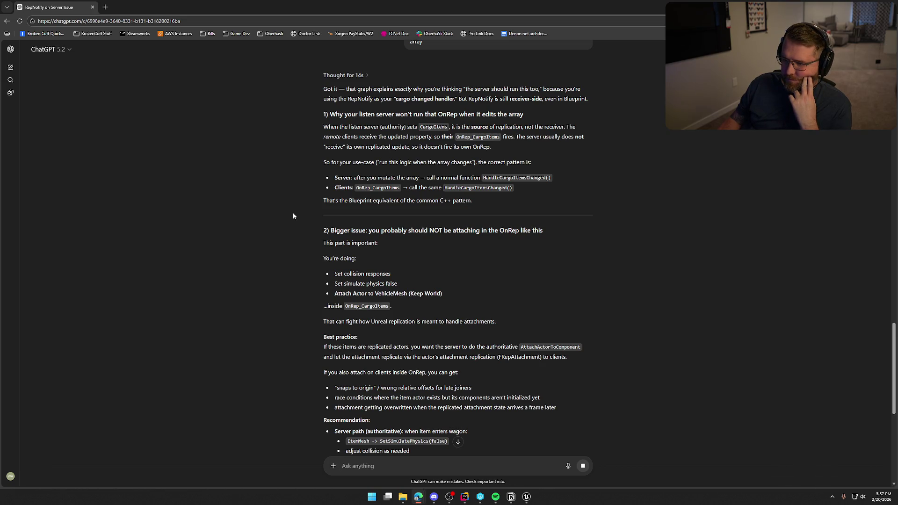
scroll(293, 216, "down", 2)
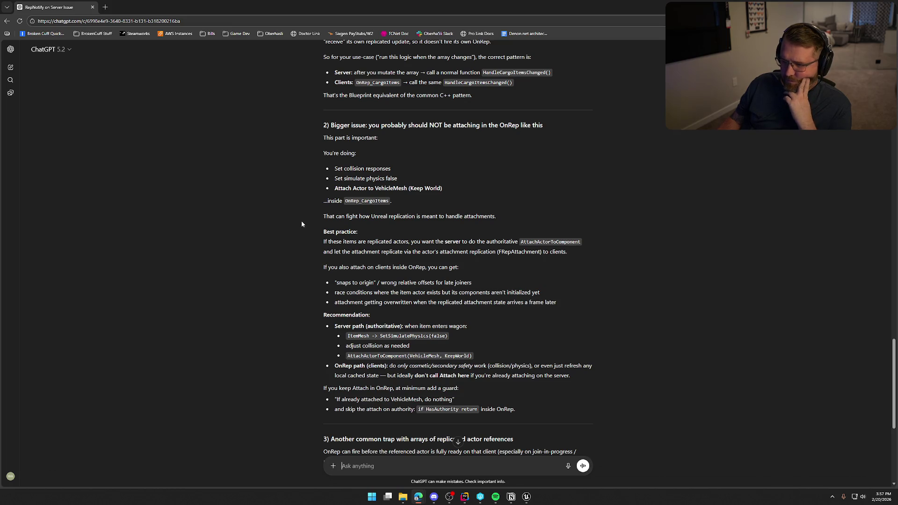
scroll(301, 223, "down", 1)
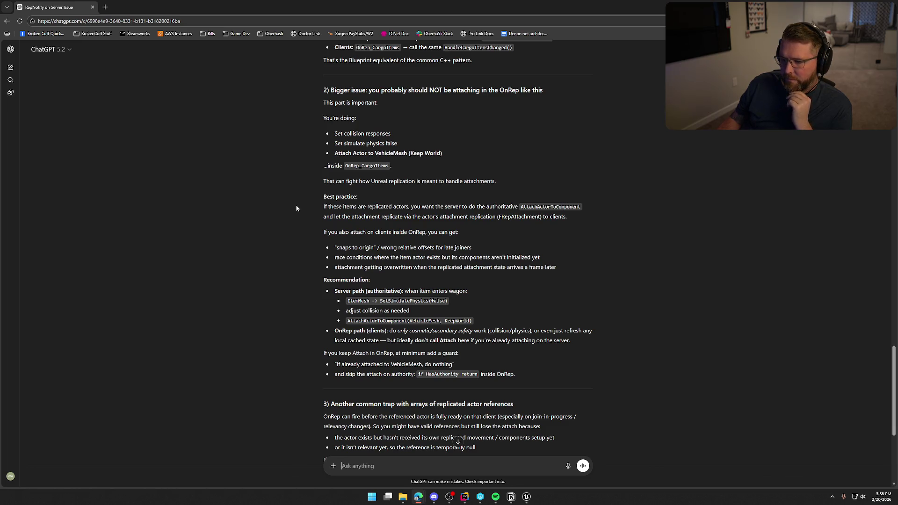
scroll(296, 208, "down", 2)
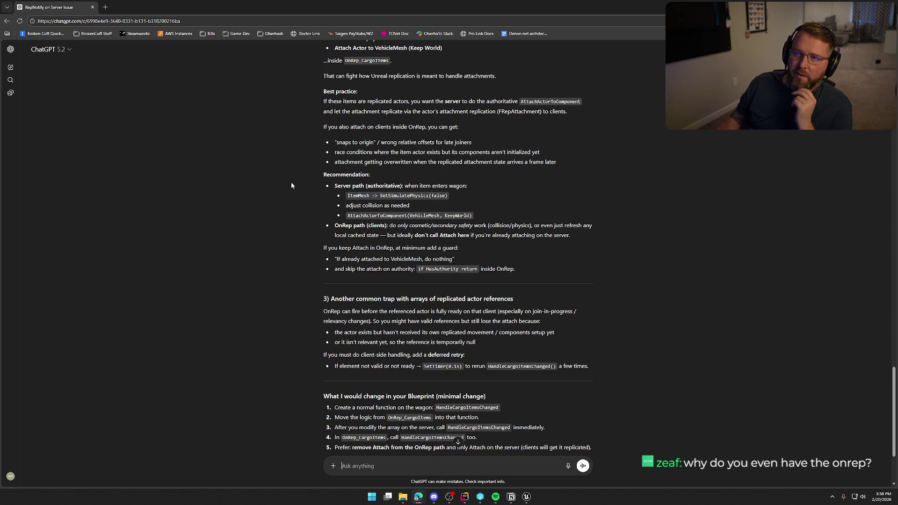
left_click(525, 497)
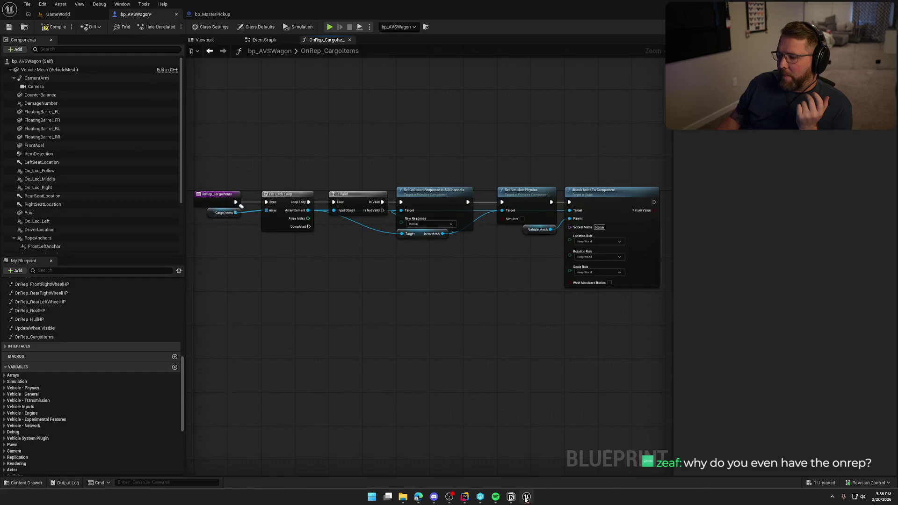
Copy the Set Simulate Physics, Vehicle Mesh and Attach Actor To Component nodes from OnRep_CargoItems
scroll(412, 302, "up", 1)
mouse_move(229, 173)
left_mouse_down()
mouse_move(547, 279)
mouse_move(360, 164)
mouse_move(236, 151)
left_mouse_up()
scroll(533, 304, "up", 1)
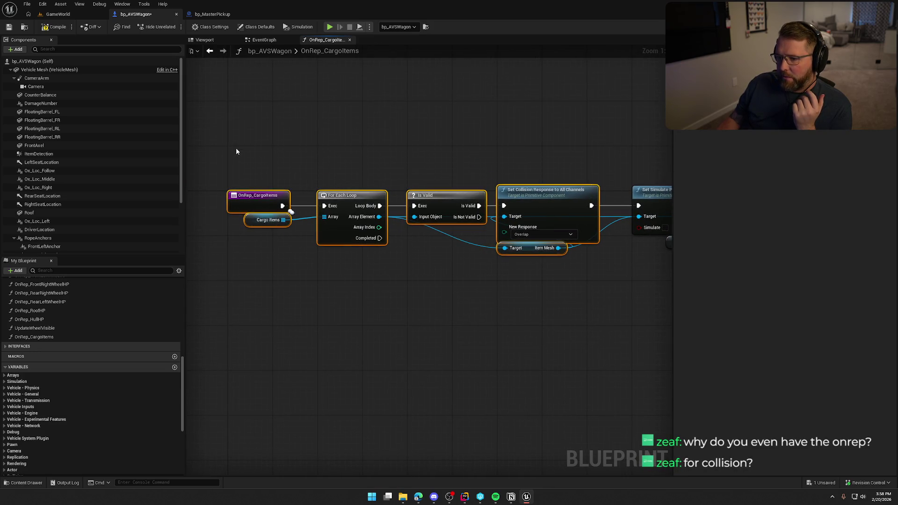
left_click(487, 357)
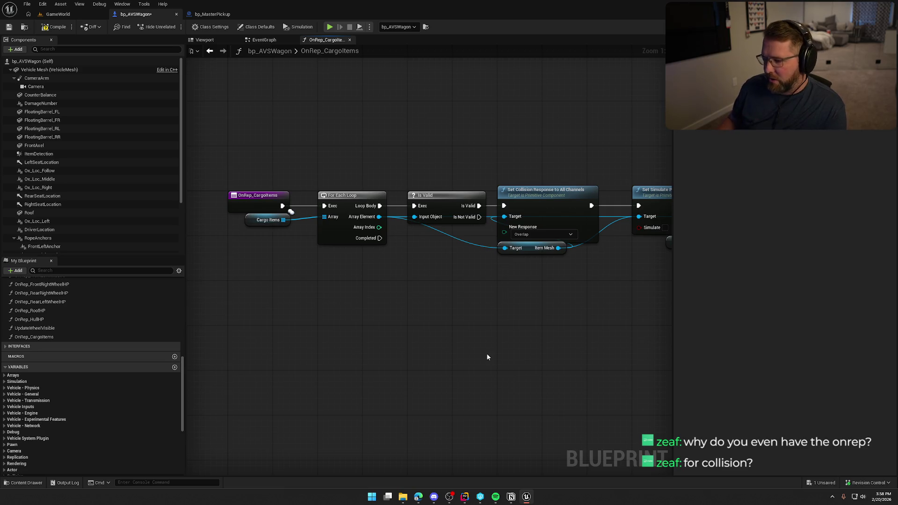
mouse_move(270, 180)
left_mouse_down()
mouse_move(568, 312)
mouse_move(482, 301)
mouse_move(338, 245)
left_mouse_up()
left_click(568, 311)
left_click_drag(369, 126, 578, 331)
key("ctrl+c")
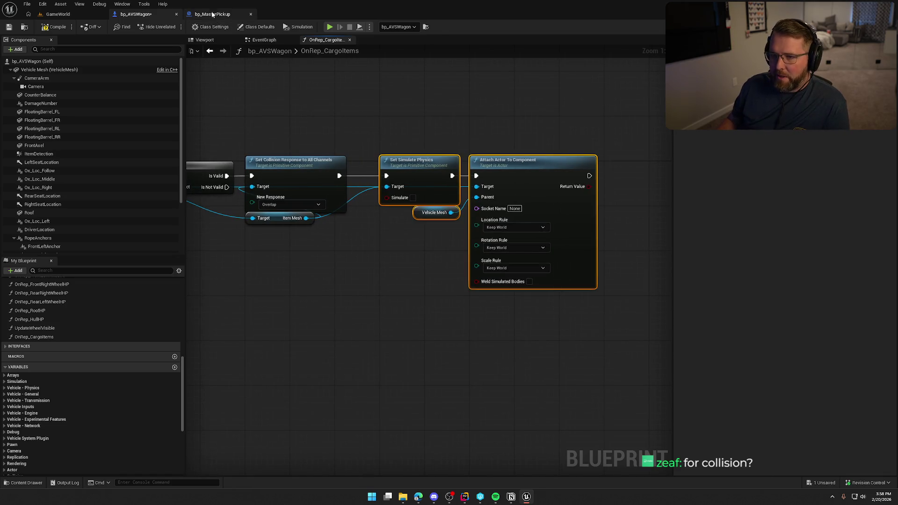
Paste the copied nodes into bp_MasterPickup's EventGraph beside the AttachToWagon event
left_click(213, 14)
key("ctrl+v")
mouse_move(551, 318)
left_mouse_down()
mouse_move(471, 327)
mouse_move(430, 282)
left_mouse_up()
scroll(430, 282, "down", 1)
left_click(227, 148)
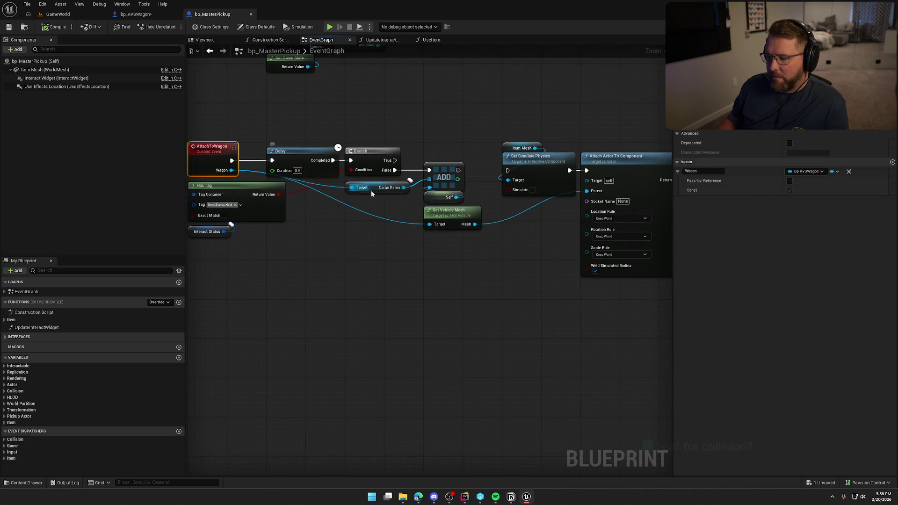
Connect ADD's execution output to Set Simulate Physics in the pickup's AttachToWagon chain
left_click_drag(206, 131, 616, 294)
left_click_drag(487, 256, 345, 146)
left_click(379, 198)
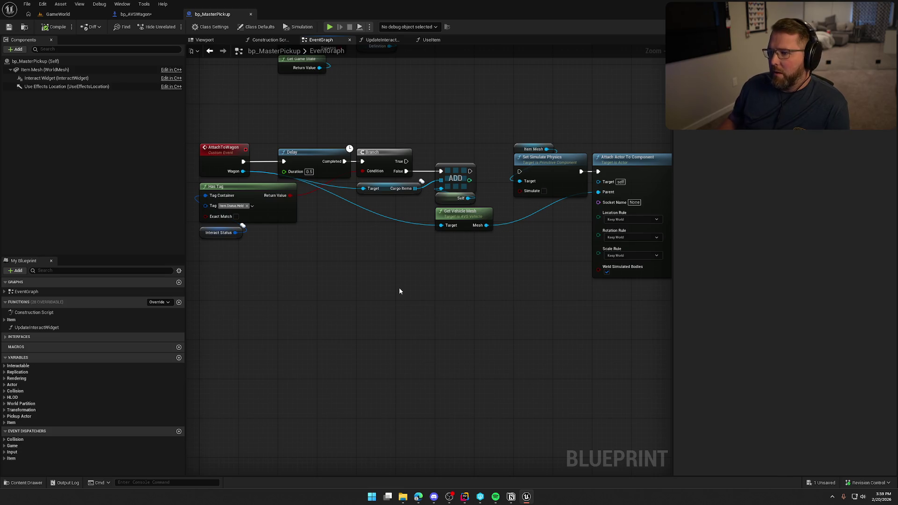
left_click_drag(469, 171, 519, 171)
scroll(500, 304, "down", 1)
Compile and save bp_MasterPickup, then return to bp_AVSWagon
mouse_move(204, 136)
left_mouse_down()
mouse_move(536, 292)
mouse_move(653, 308)
left_mouse_up()
left_click(55, 27)
key("ctrl+shift+s")
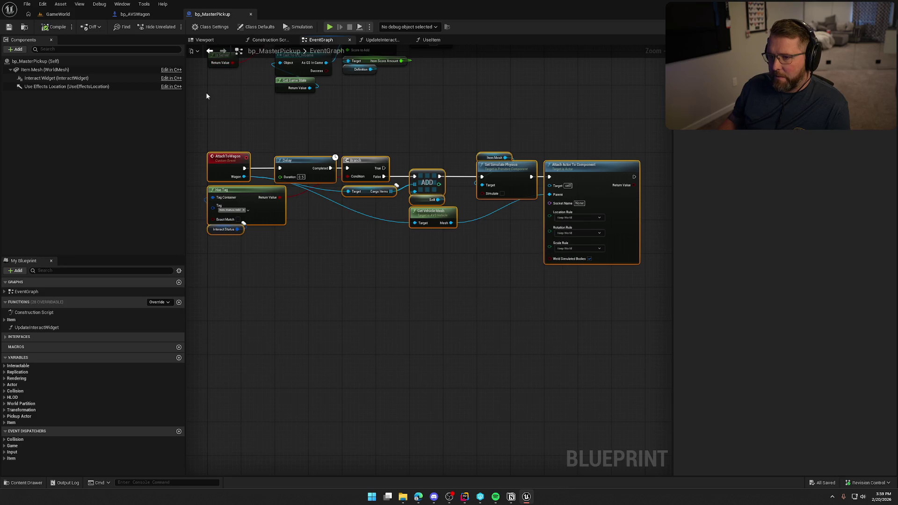
scroll(330, 196, "up", 1)
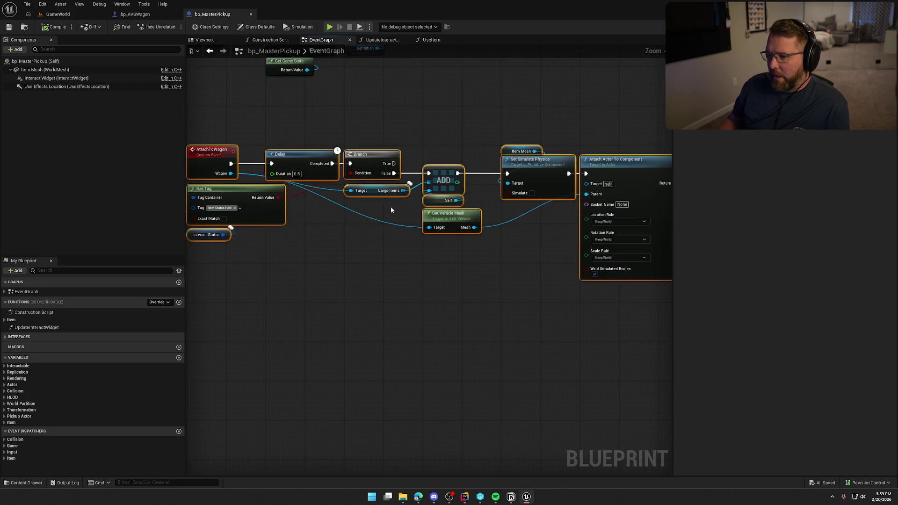
mouse_move(429, 116)
left_mouse_down()
mouse_move(484, 210)
mouse_move(554, 215)
mouse_move(639, 315)
mouse_move(598, 293)
left_mouse_up()
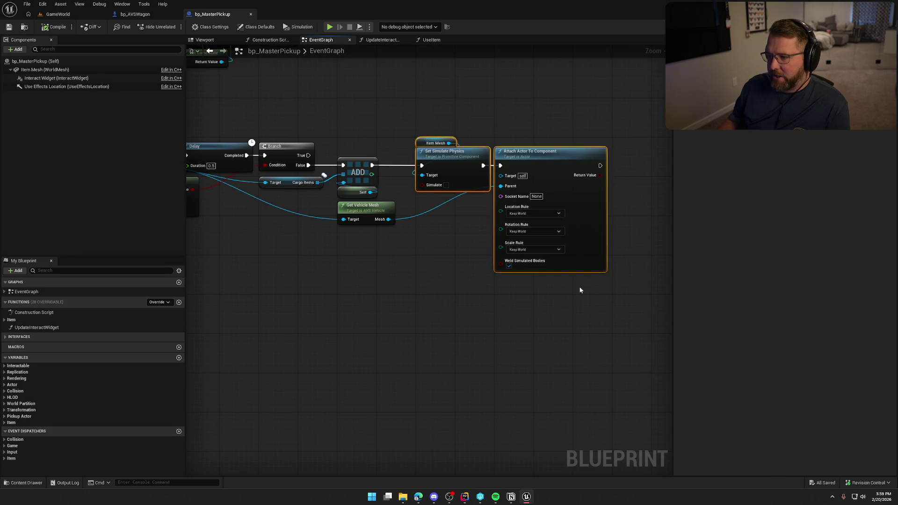
left_click(440, 265)
left_click(135, 14)
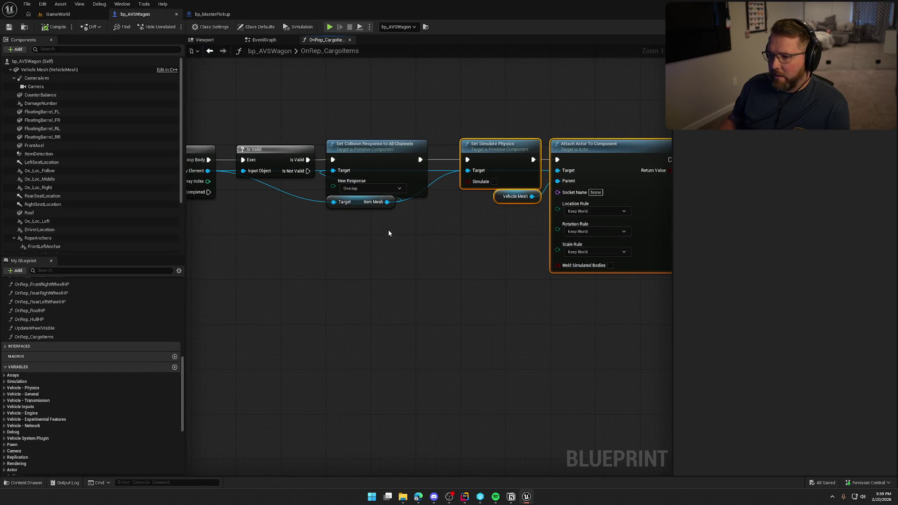
Move the wagon's physics and attach nodes below the OnRep chain, save, and play GameWorld
scroll(465, 274, "down", 2)
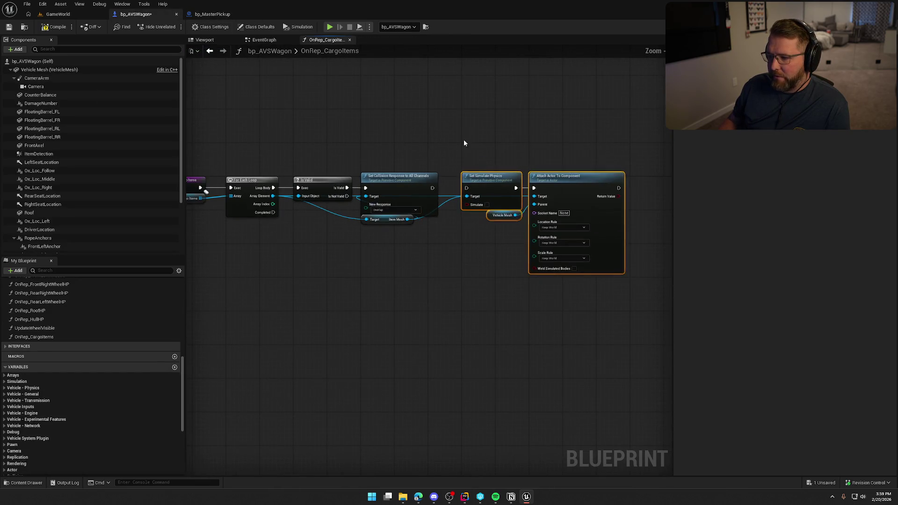
left_click_drag(494, 186, 459, 363)
scroll(473, 260, "up", 2)
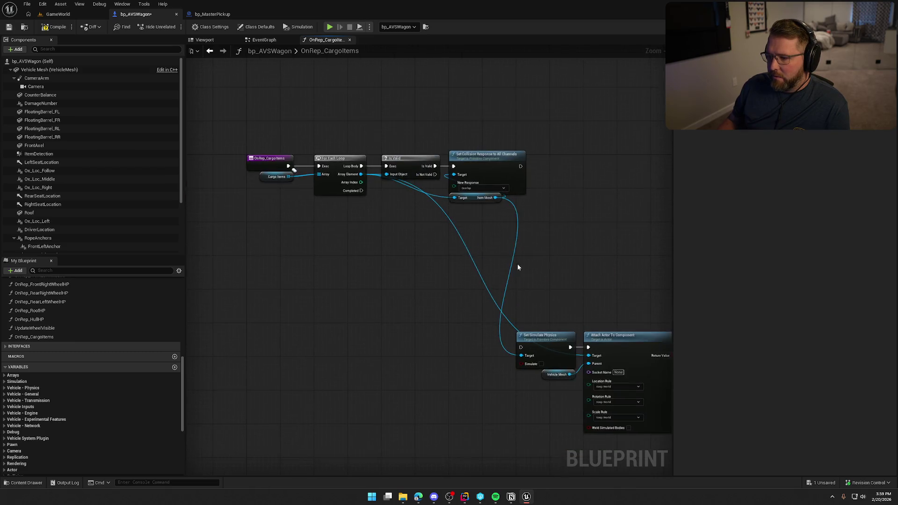
left_click_drag(354, 114, 397, 155)
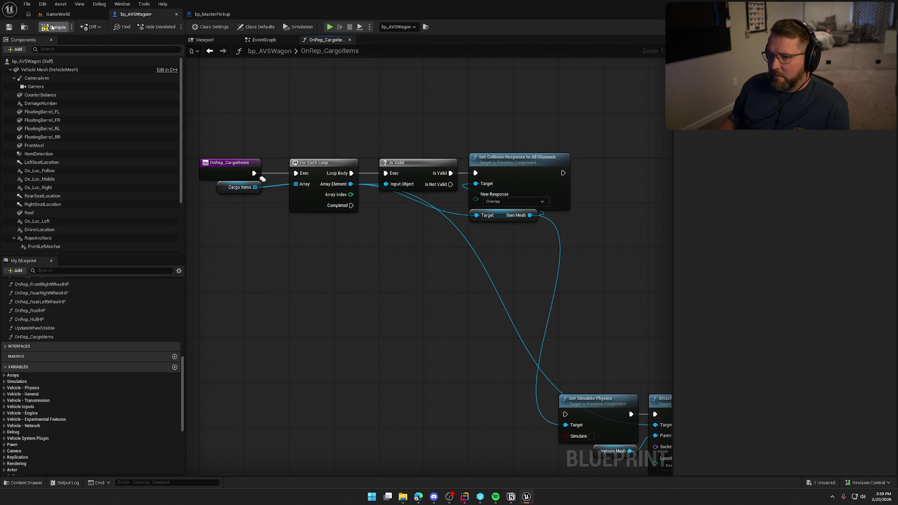
key("ctrl+s")
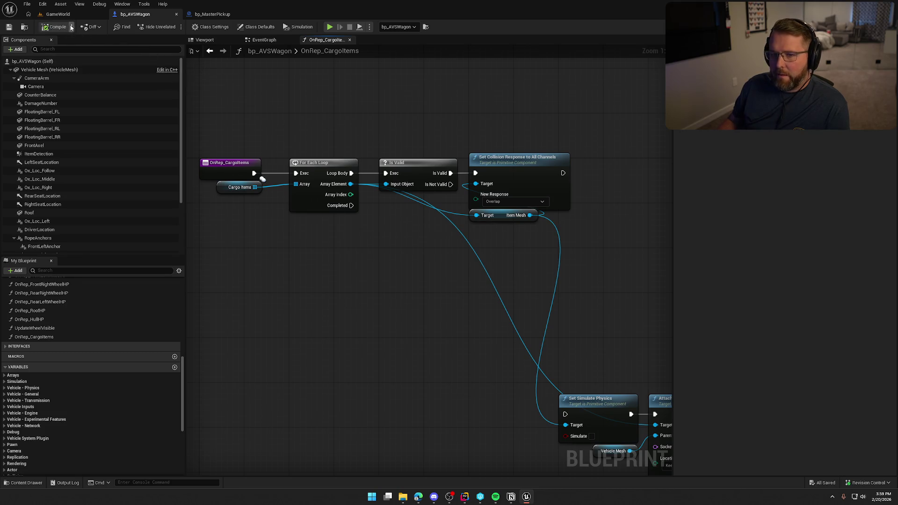
left_click(58, 14)
left_click(192, 27)
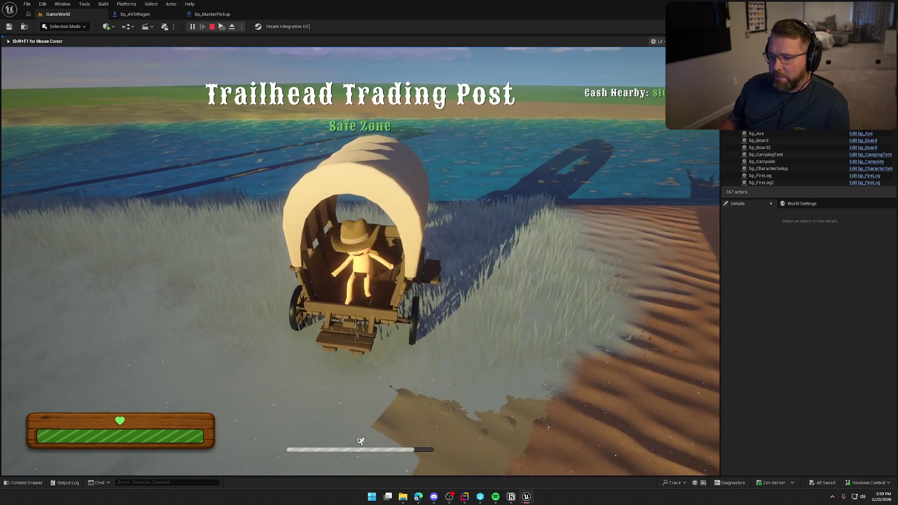
Hop off and back into the wagon in the running game, then stop play
key("space")
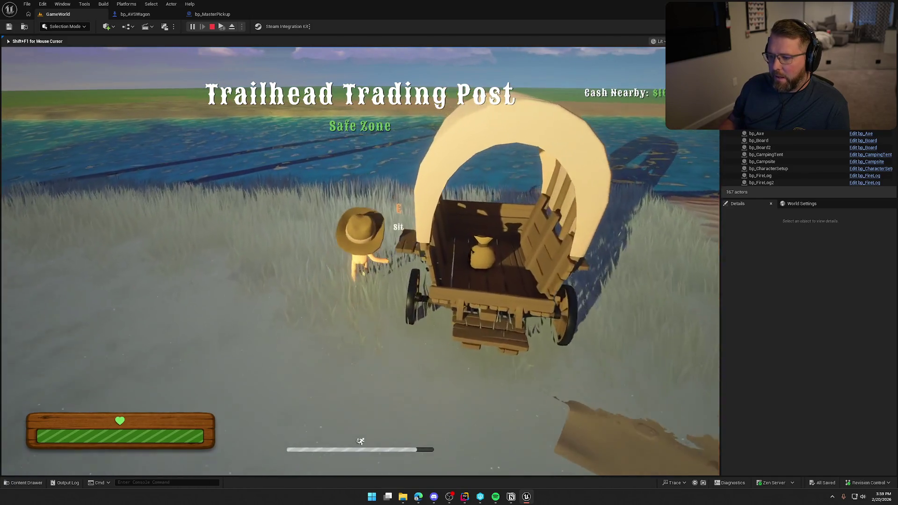
key("e")
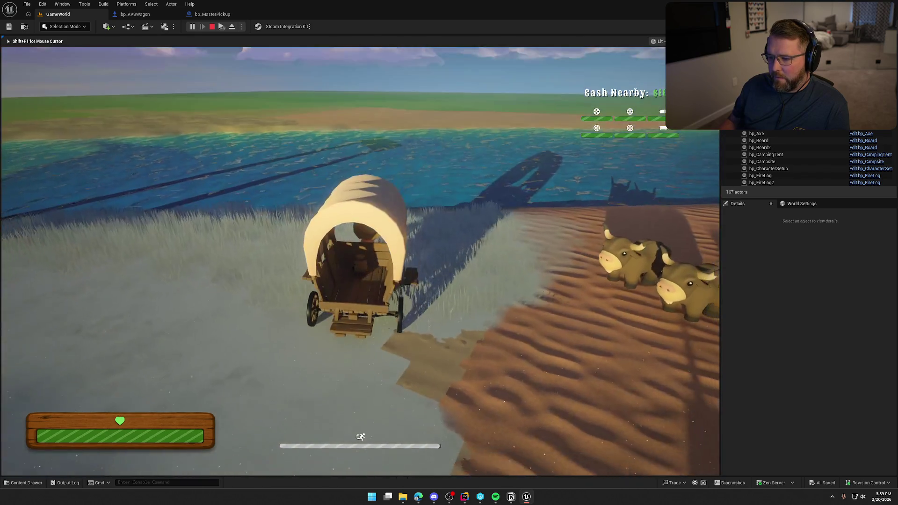
key("Escape")
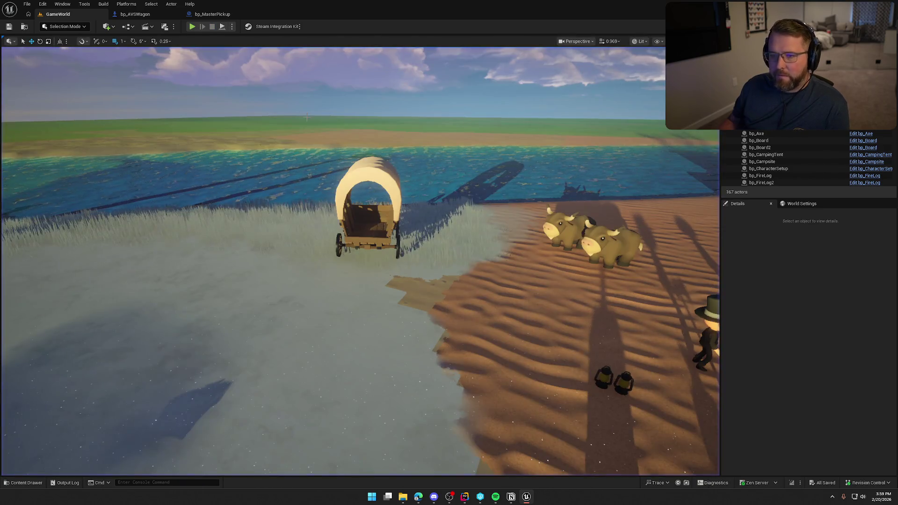
Wire bp_AVSWagon's Branch False straight into Attach to Wagon, compile, and play GameWorld again
left_click(218, 14)
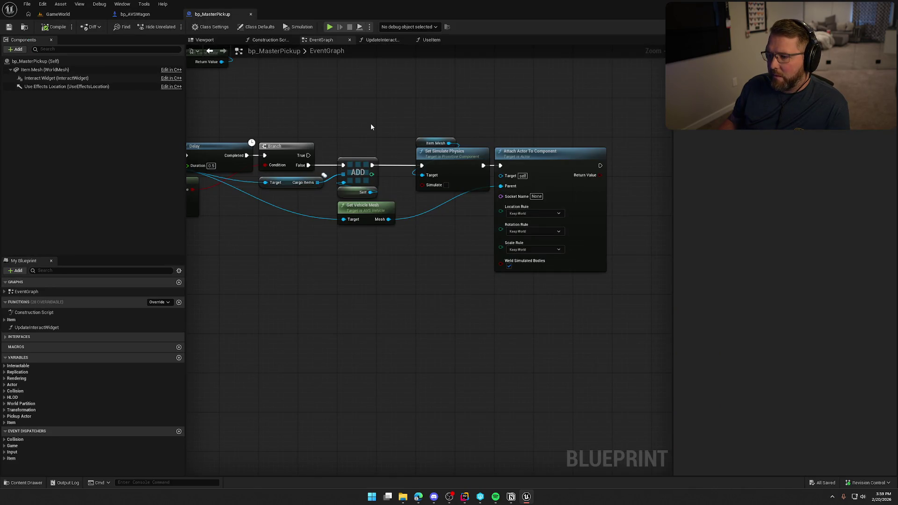
left_click_drag(372, 127, 485, 136)
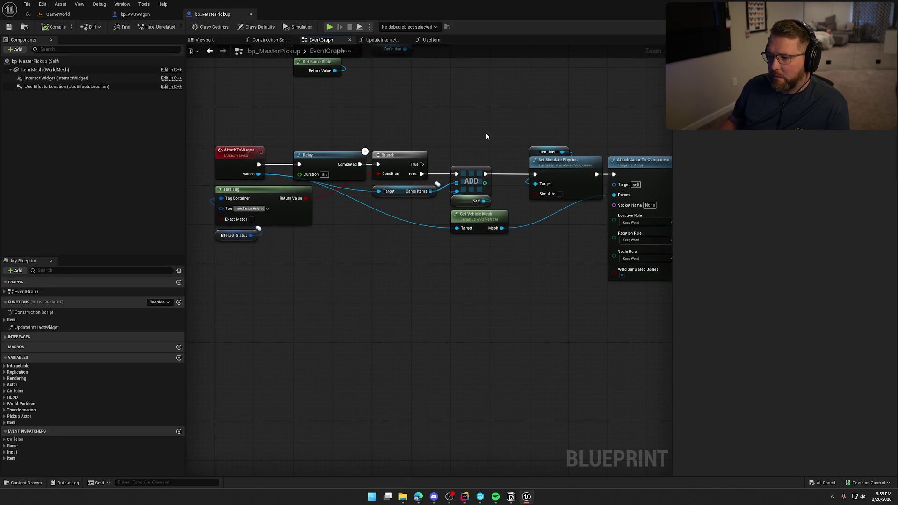
key("ctrl+Tab")
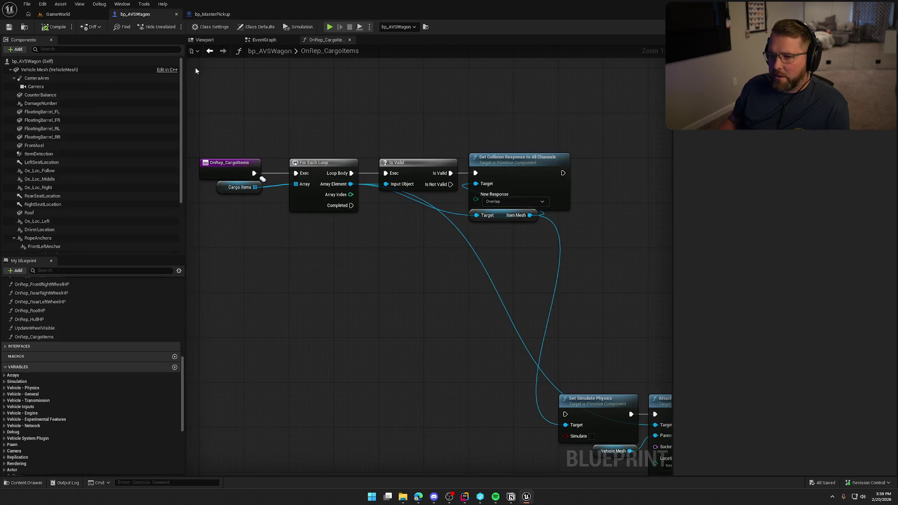
left_click(263, 39)
left_click_drag(393, 153, 433, 152)
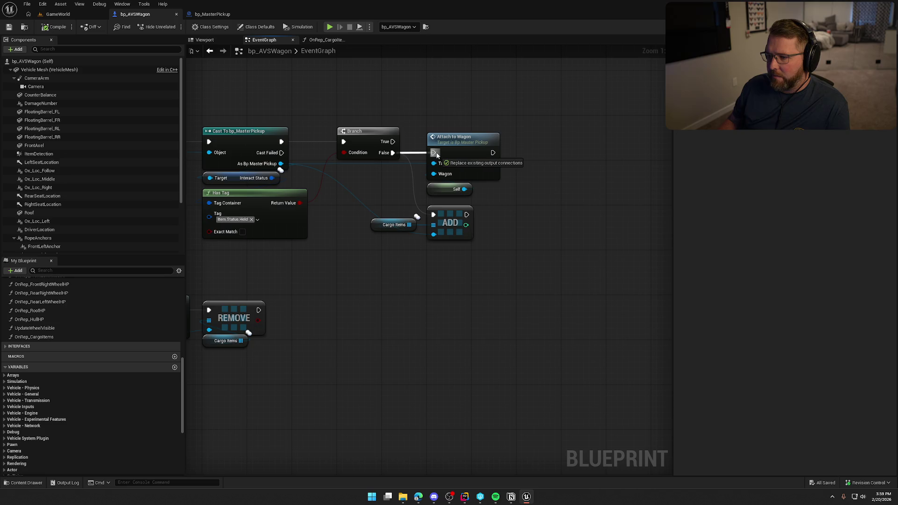
left_click(75, 15)
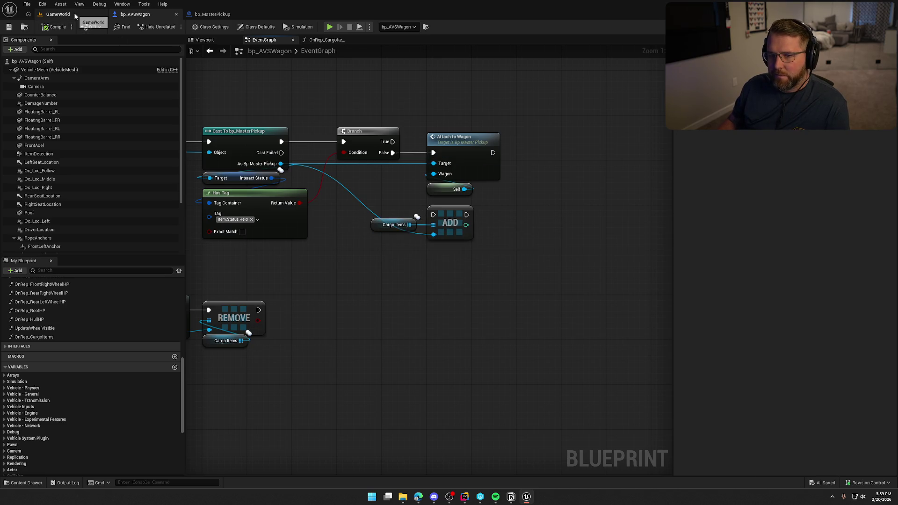
key("alt+p")
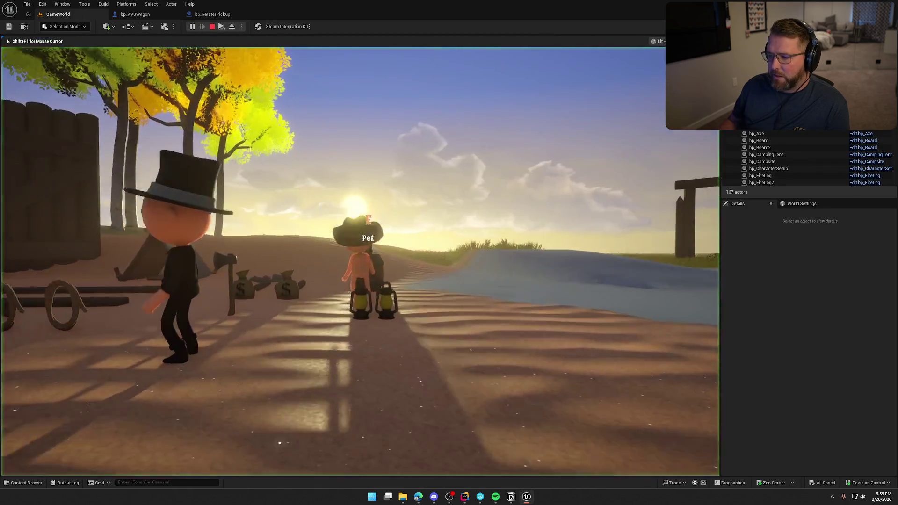
Run the character into the wagon, step in and out of it, then stop play
key("shift+w")
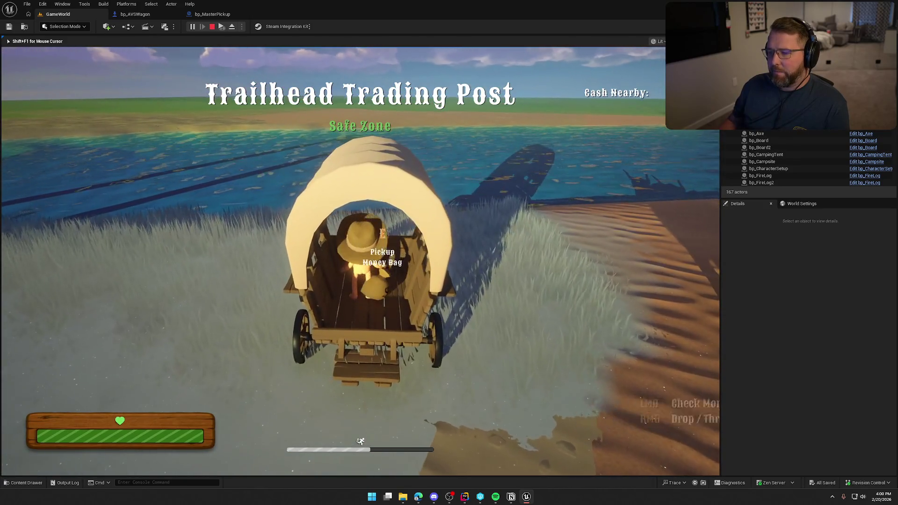
key("a")
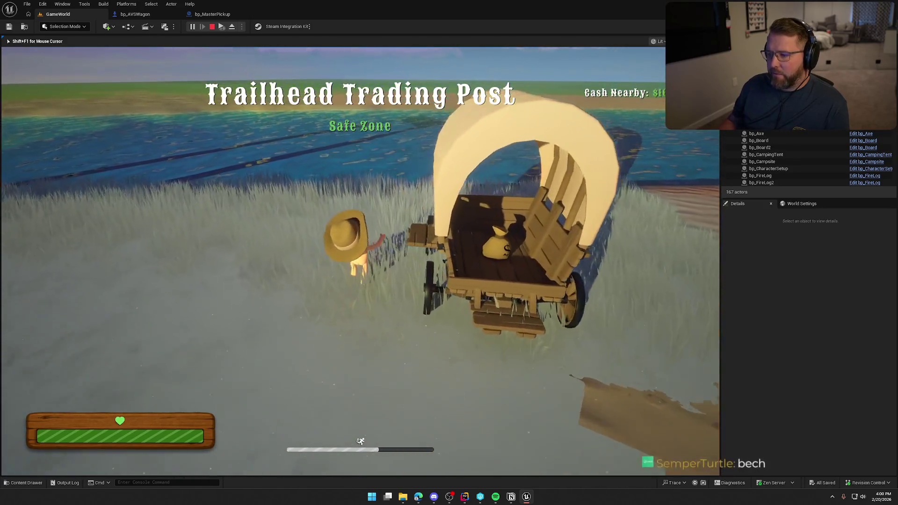
key("e")
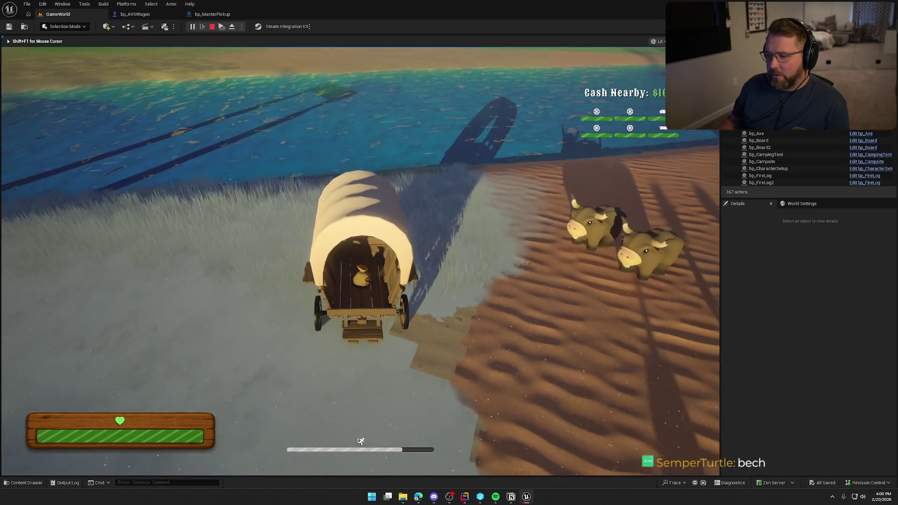
key("e")
key("e")
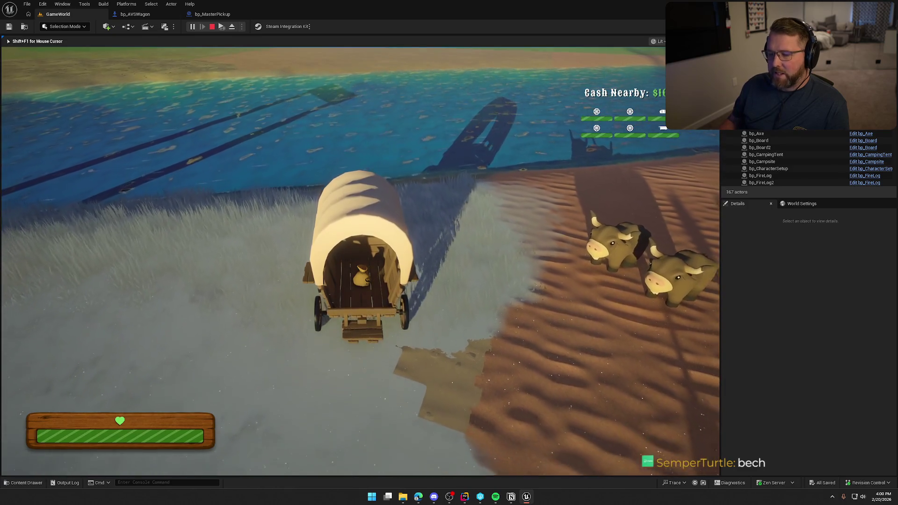
key("e")
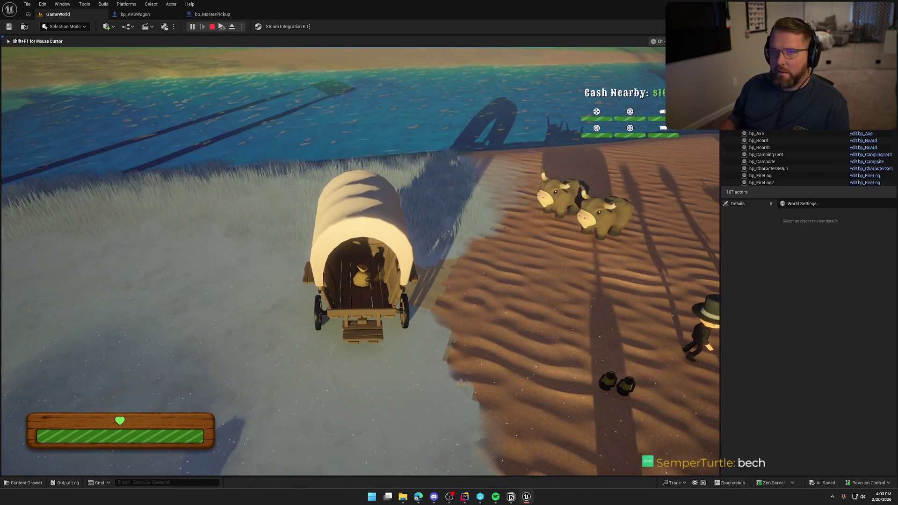
key("Escape")
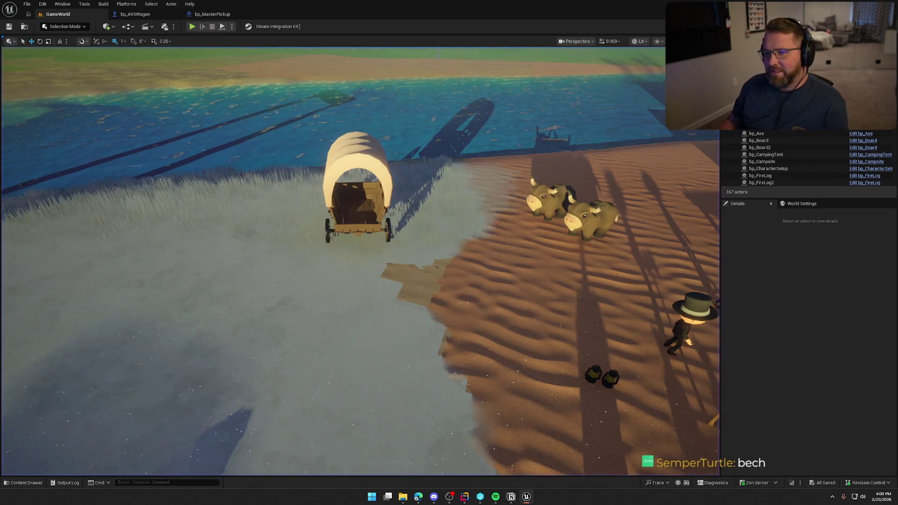
Restart the play session and bring up the Client 1 preview window
key("alt+p")
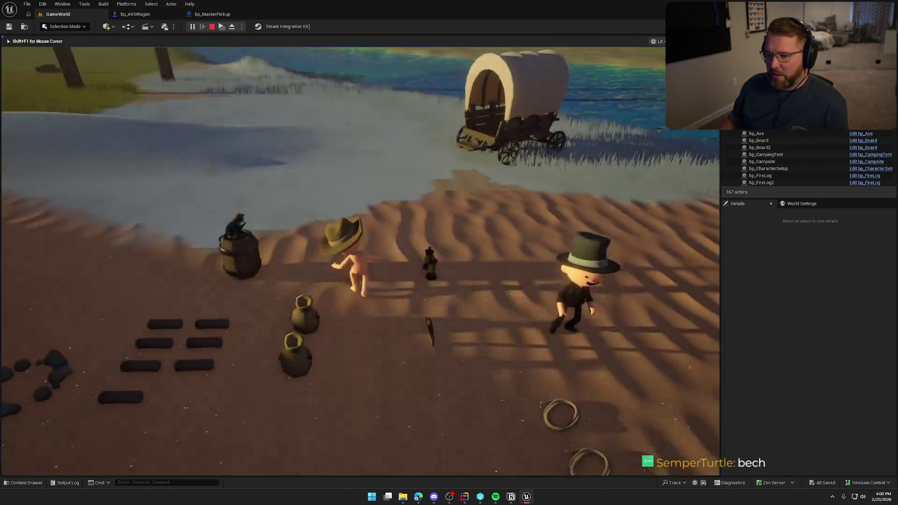
key("super")
left_click(216, 29)
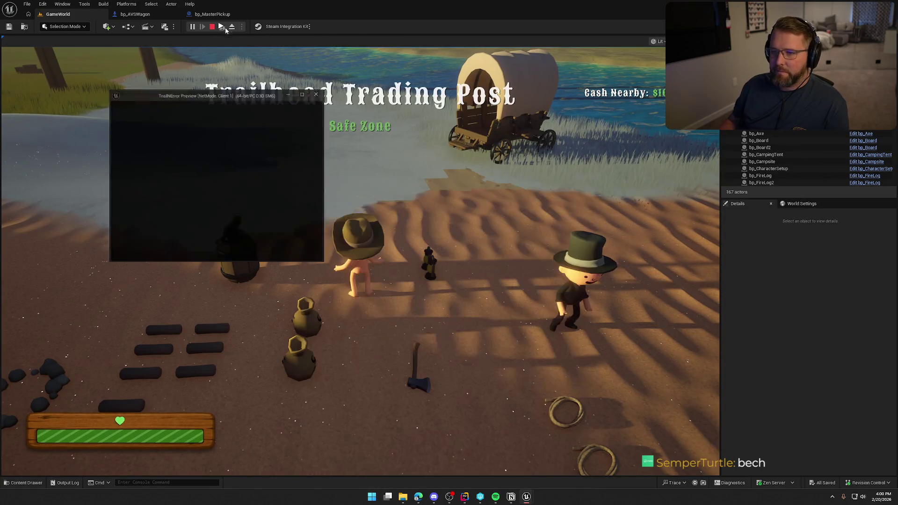
In the maximized Client 1 window, pick up the money bag and sit on the wagon
double_click(231, 89)
left_click(256, 120)
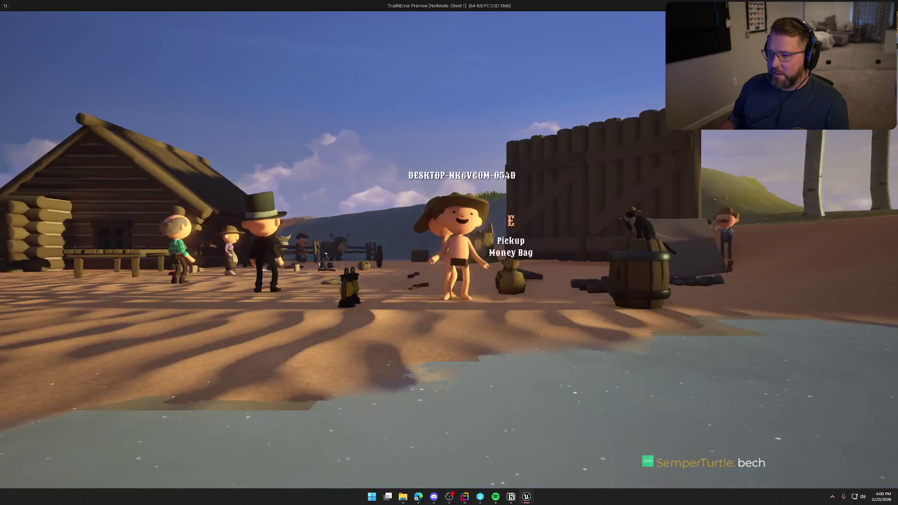
key("e")
key("shift+w")
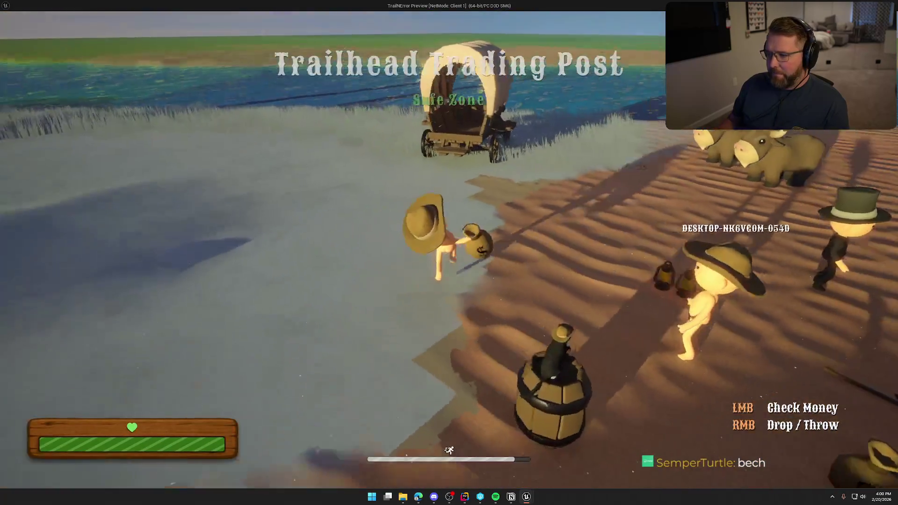
key("e")
Get off the seat, climb into the wagon bed, then walk the client player around the wagon
key("space")
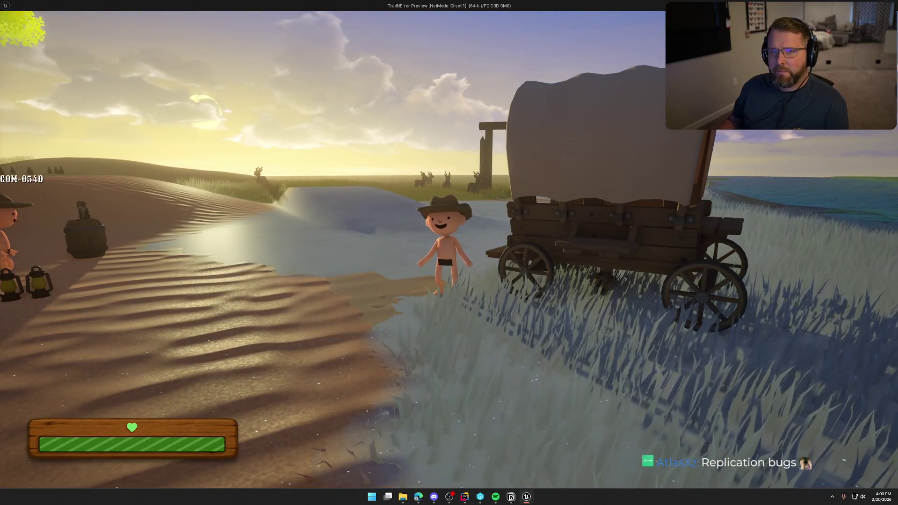
key("w")
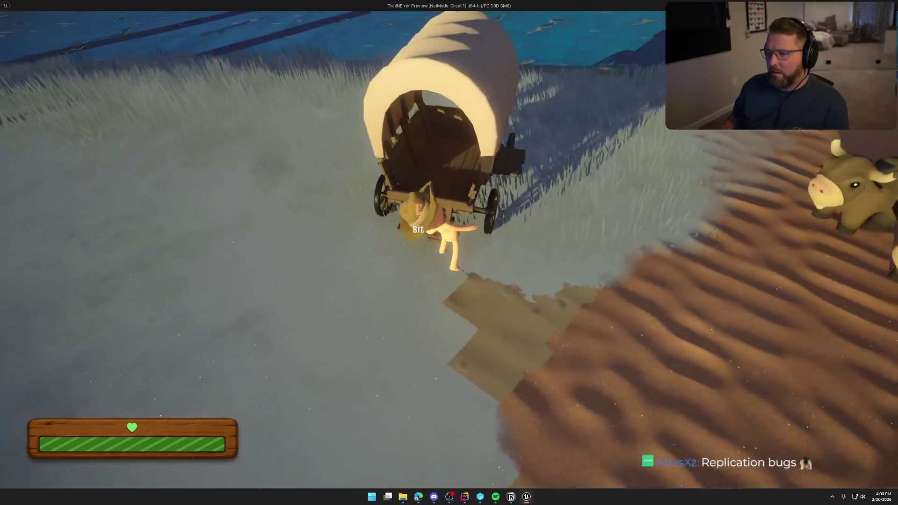
key("s")
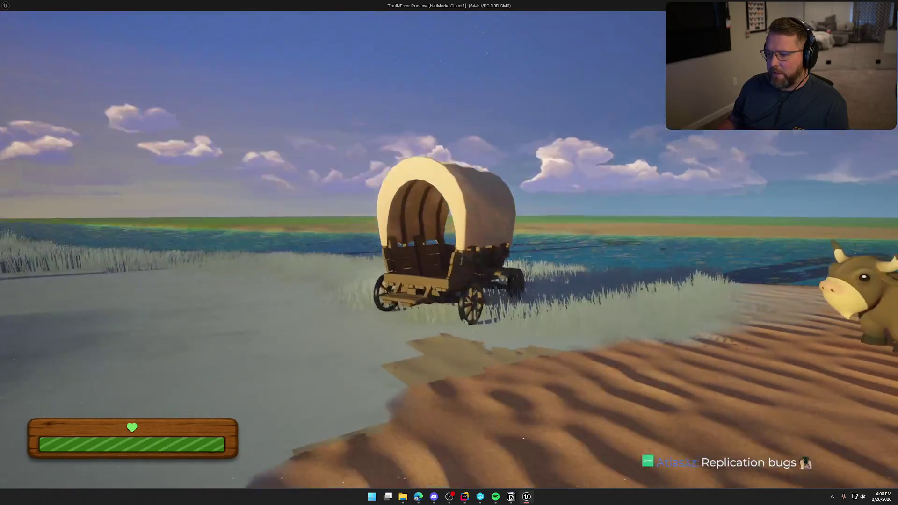
key("s")
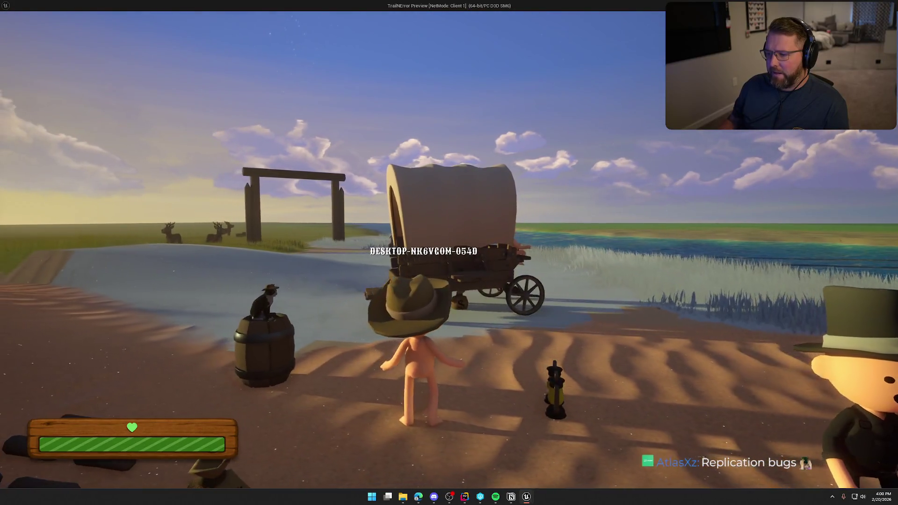
key("s")
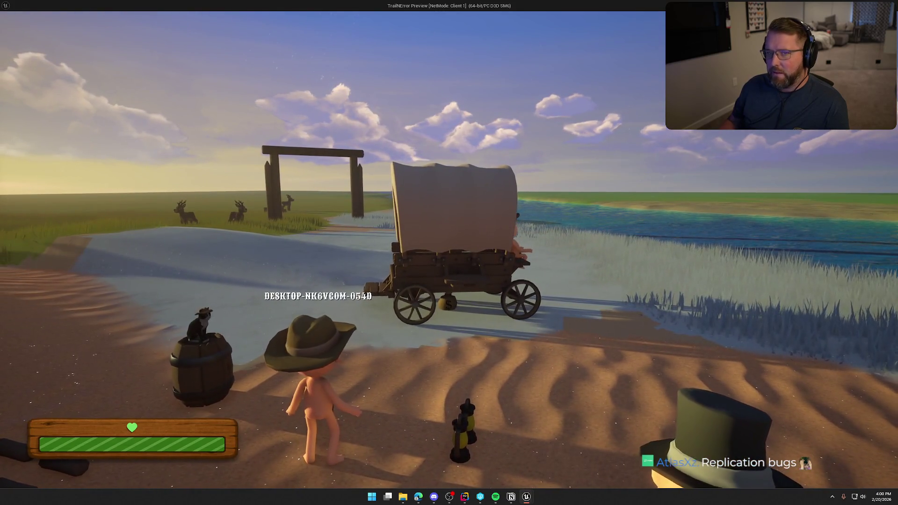
key("a")
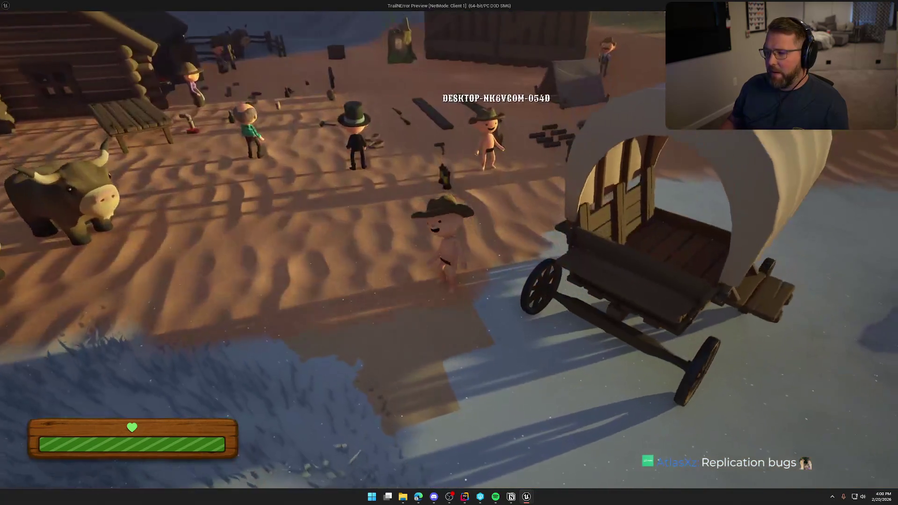
Walk the host character beside the wagon, then stop the play session
key("super")
key("alt+Tab")
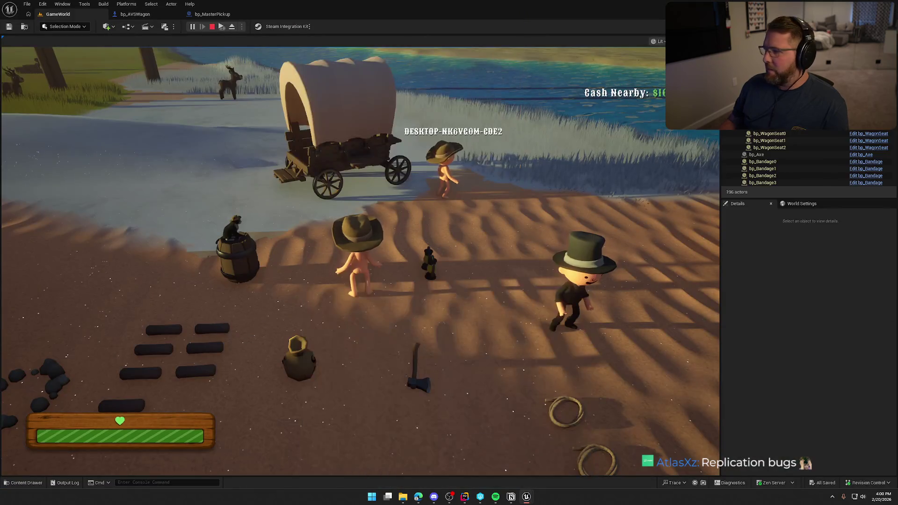
key("w")
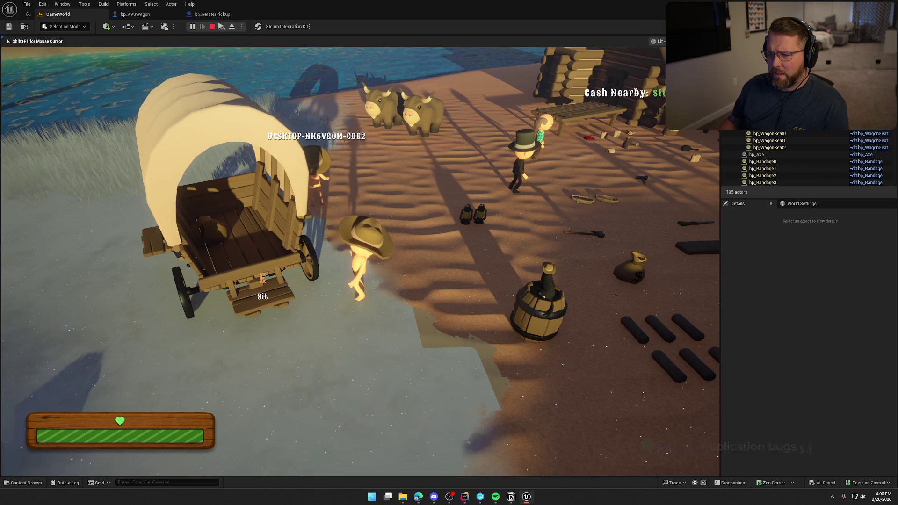
key("shift+F1")
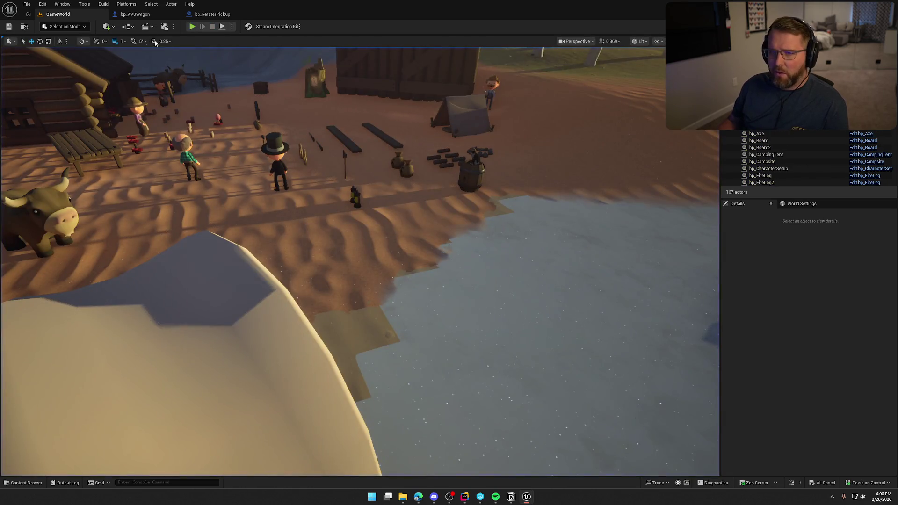
Open the bp_AVSWagon event graph and review its begin-overlap, Is Server and Branch nodes
left_click(135, 15)
scroll(432, 308, "down", 1)
left_click_drag(432, 308, 586, 308)
mouse_move(222, 133)
left_mouse_down()
mouse_move(400, 265)
mouse_move(379, 257)
left_mouse_up()
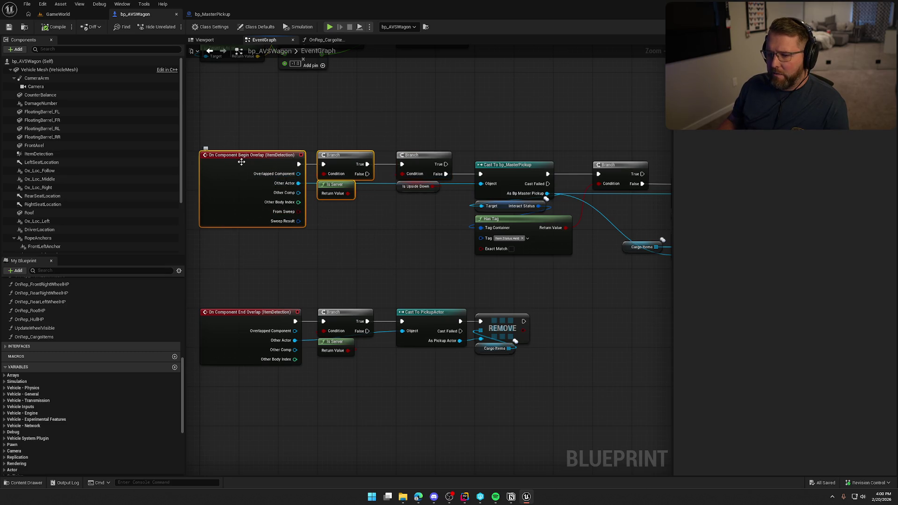
left_click_drag(373, 211, 320, 138)
mouse_move(214, 135)
left_mouse_down()
mouse_move(378, 246)
mouse_move(334, 220)
left_mouse_up()
left_click(383, 249)
Review the cast, Has Tag, Attach to Wagon and ADD nodes, then jump into Attach to Wagon
left_click_drag(385, 206, 330, 112)
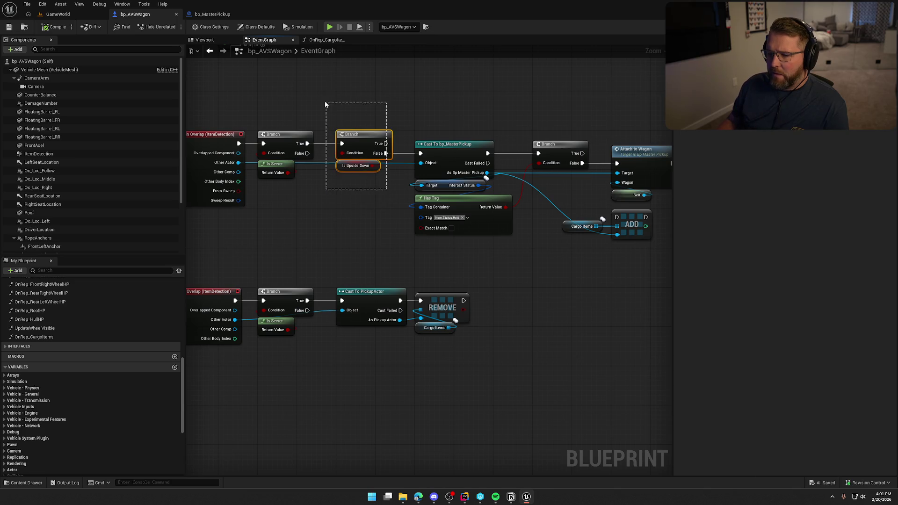
left_click(349, 220)
mouse_move(349, 220)
left_mouse_down()
mouse_move(324, 225)
mouse_move(337, 221)
left_mouse_up()
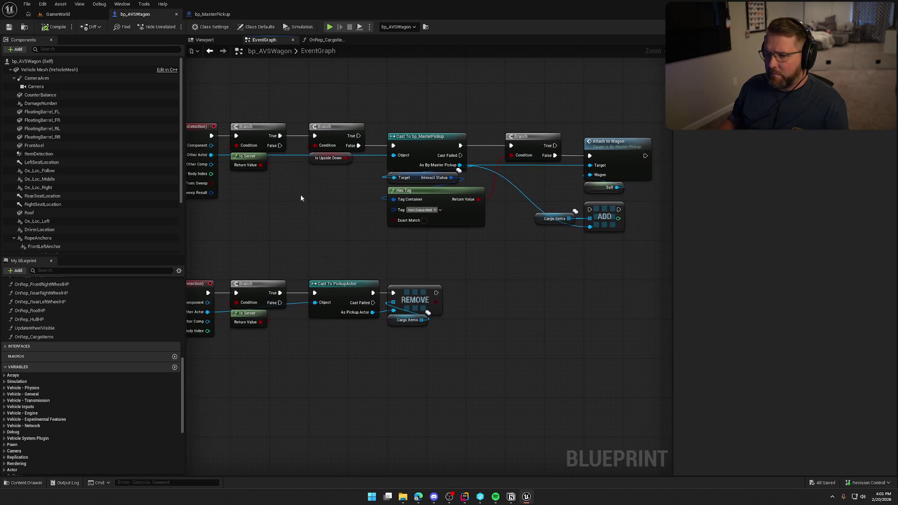
left_click_drag(299, 198, 341, 202)
mouse_move(443, 125)
left_mouse_down()
mouse_move(538, 251)
mouse_move(501, 257)
mouse_move(507, 203)
mouse_move(433, 148)
mouse_move(545, 213)
left_mouse_up()
left_click(434, 147)
left_click(546, 218)
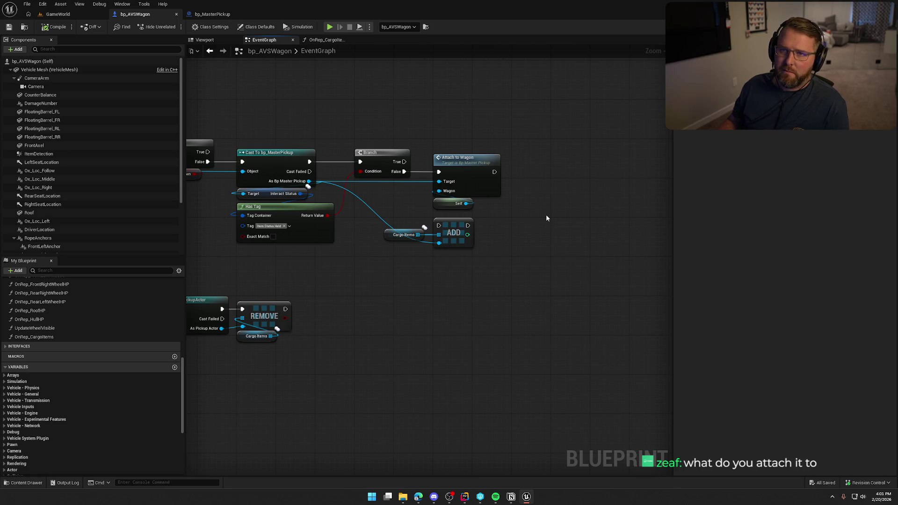
left_click_drag(538, 247, 580, 266)
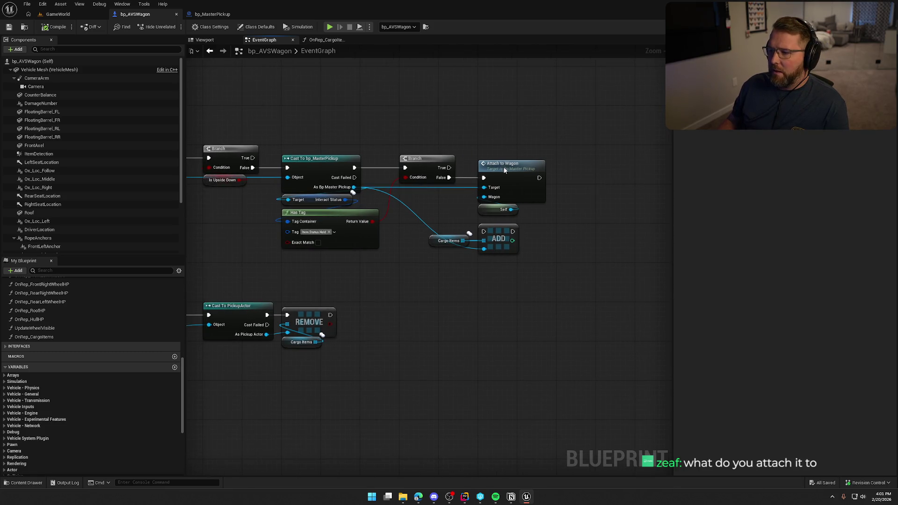
double_click(503, 175)
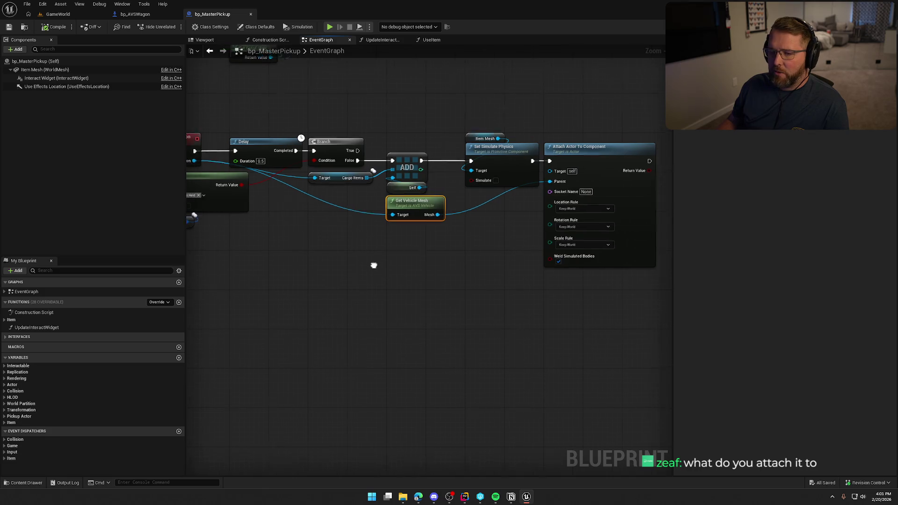
left_click(210, 51)
left_click(205, 40)
left_click(49, 69)
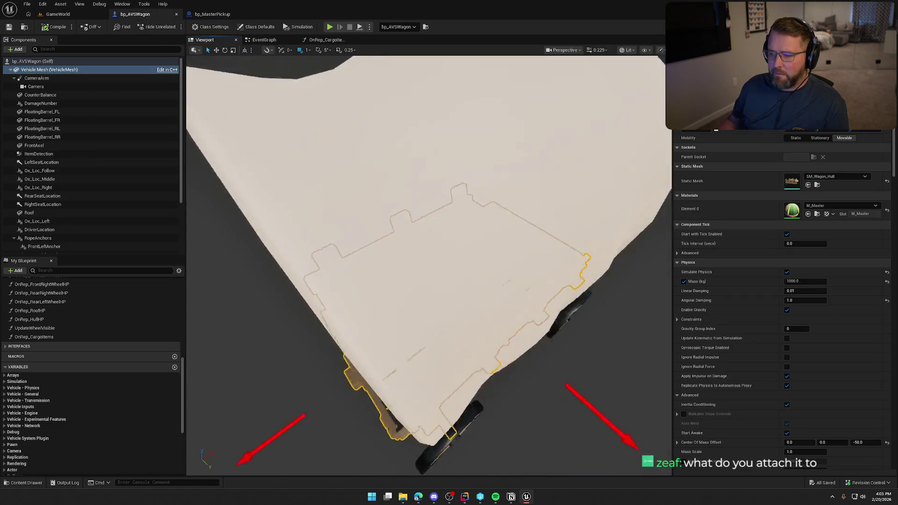
mouse_move(426, 262)
left_mouse_down()
mouse_move(496, 210)
mouse_move(426, 252)
mouse_move(320, 174)
left_mouse_up()
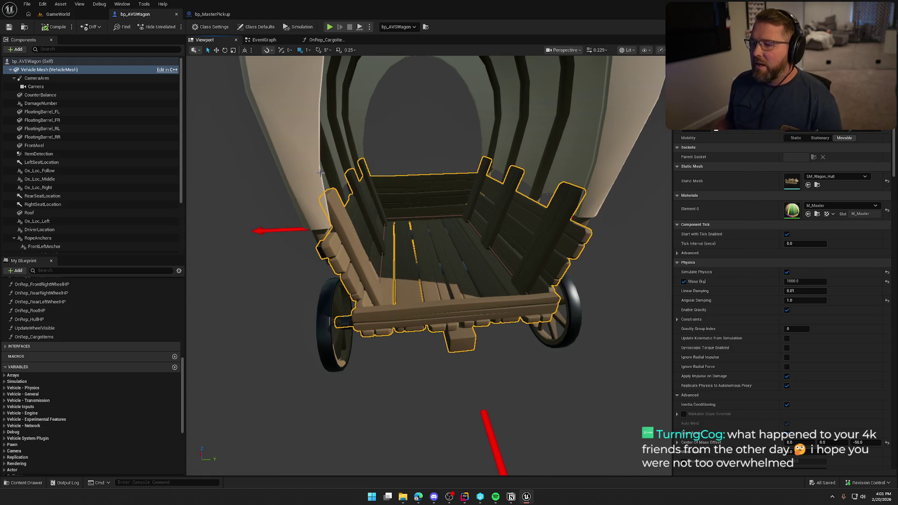
mouse_move(483, 188)
left_mouse_down()
mouse_move(458, 191)
mouse_move(472, 192)
left_mouse_up()
left_click(213, 14)
mouse_move(413, 248)
left_mouse_down()
mouse_move(469, 282)
mouse_move(466, 256)
mouse_move(489, 296)
left_mouse_up()
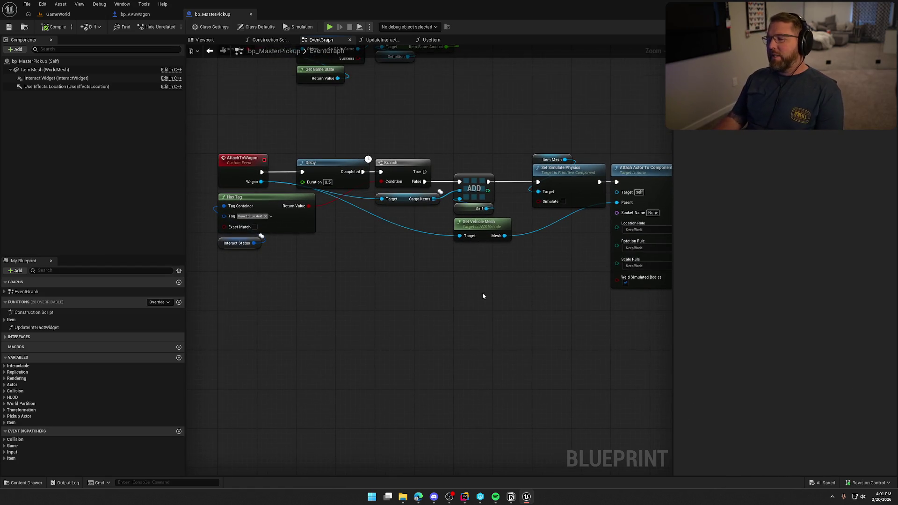
Inspect bp_MasterPickup's AttachToWagon nodes through to Attach Actor To Component
mouse_move(479, 295)
left_mouse_down()
mouse_move(436, 285)
mouse_move(442, 254)
mouse_move(449, 277)
left_mouse_up()
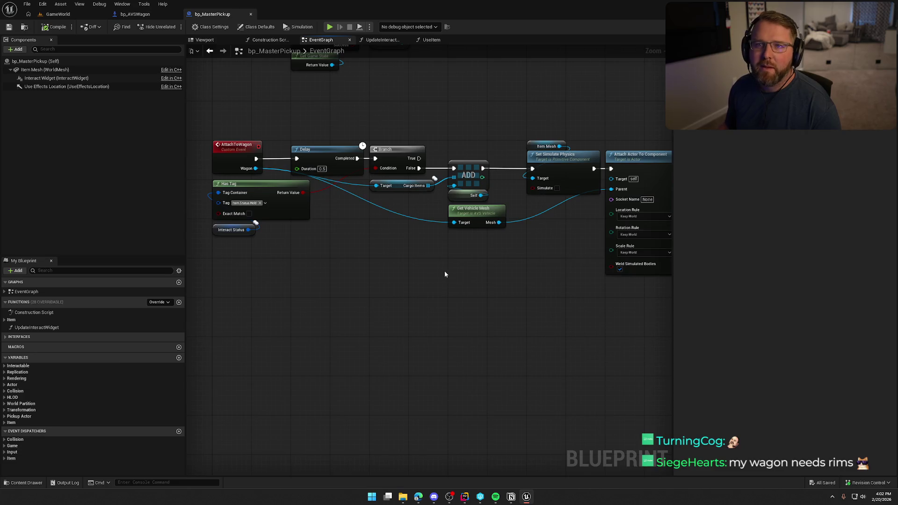
left_click_drag(443, 275, 410, 267)
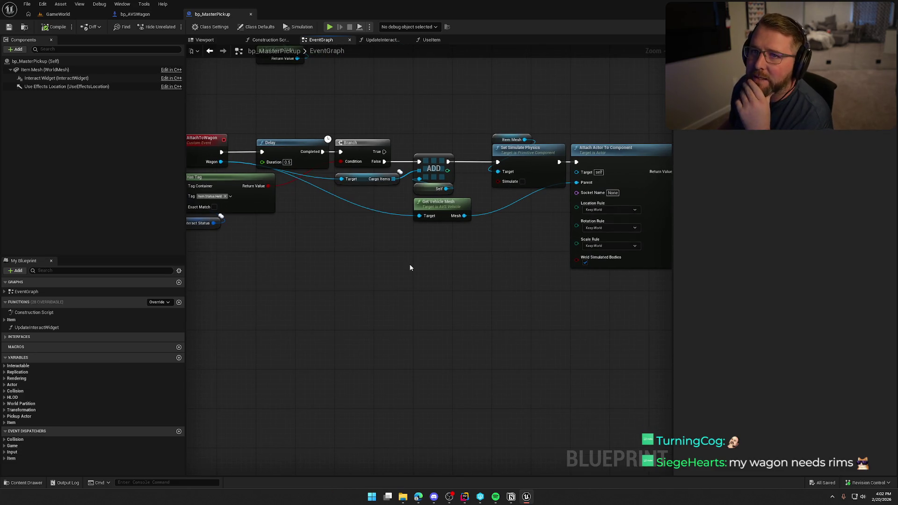
left_click_drag(488, 253, 381, 244)
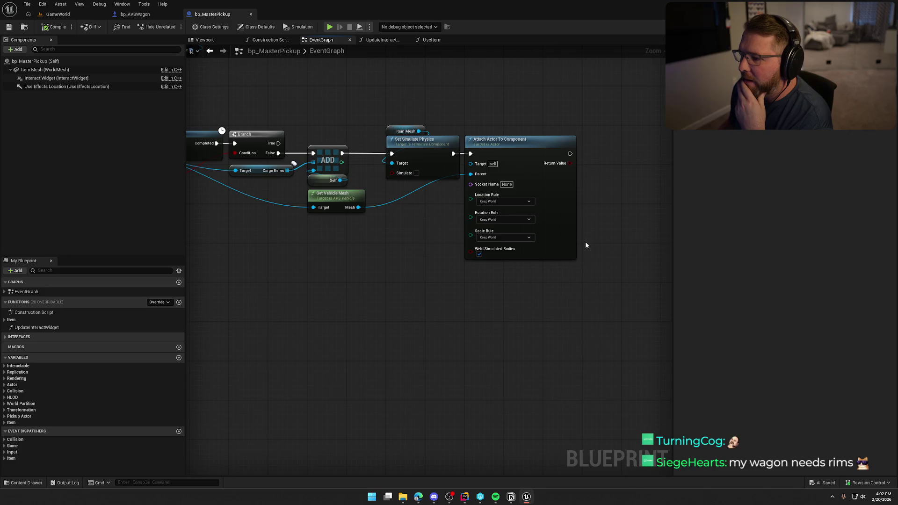
scroll(504, 268, "down", 3)
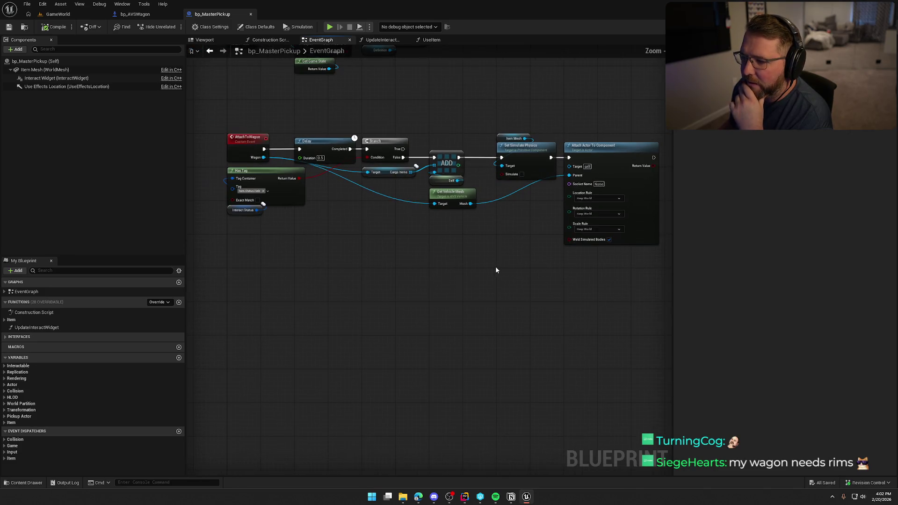
mouse_move(224, 108)
left_mouse_down()
mouse_move(394, 210)
mouse_move(622, 275)
left_mouse_up()
mouse_move(202, 117)
left_mouse_down()
mouse_move(672, 290)
mouse_move(564, 271)
mouse_move(465, 291)
left_mouse_up()
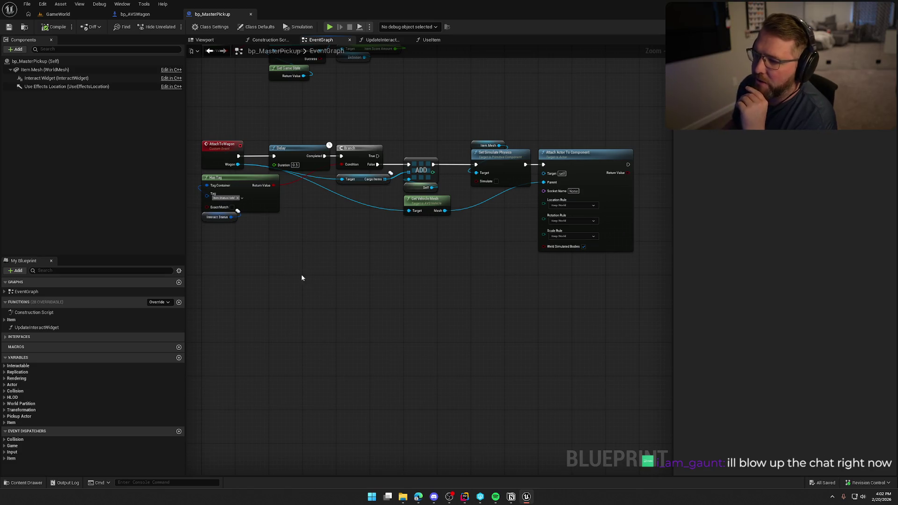
Check the Cargo Items variable node, then return to the bp_AVSWagon blueprint
left_click(354, 181)
left_click(319, 300)
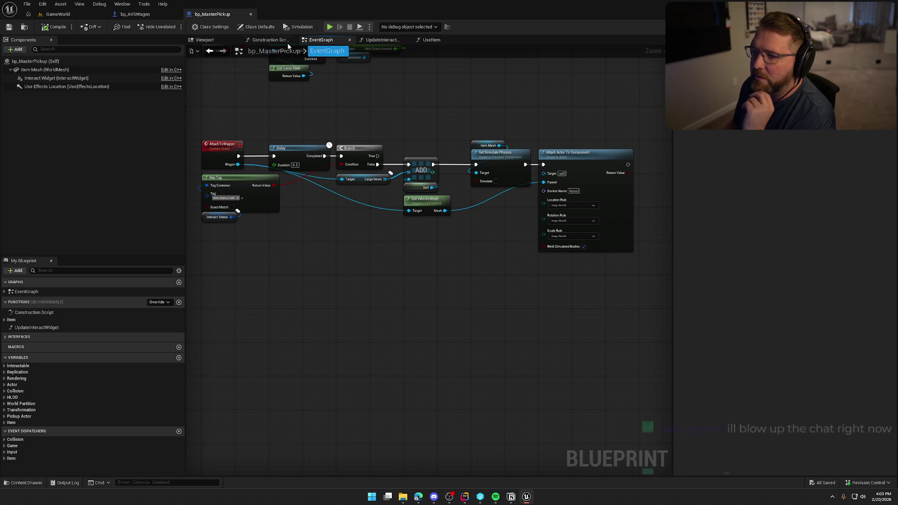
left_click(142, 17)
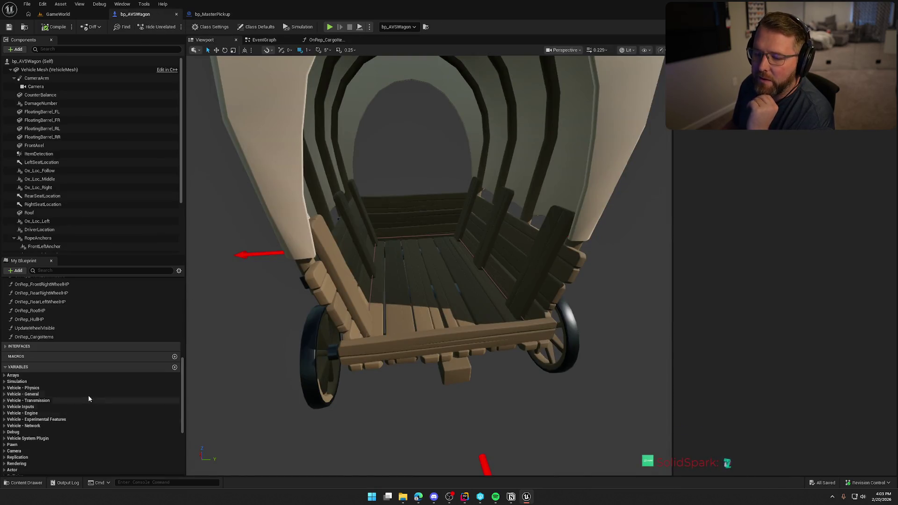
Inspect the CargoItems variable's properties in My Blueprint
scroll(100, 423, "down", 6)
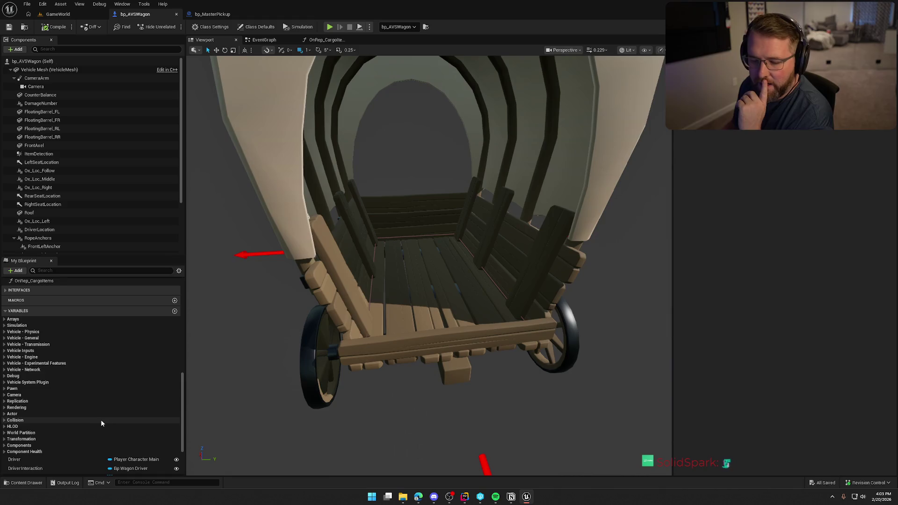
left_click(27, 436)
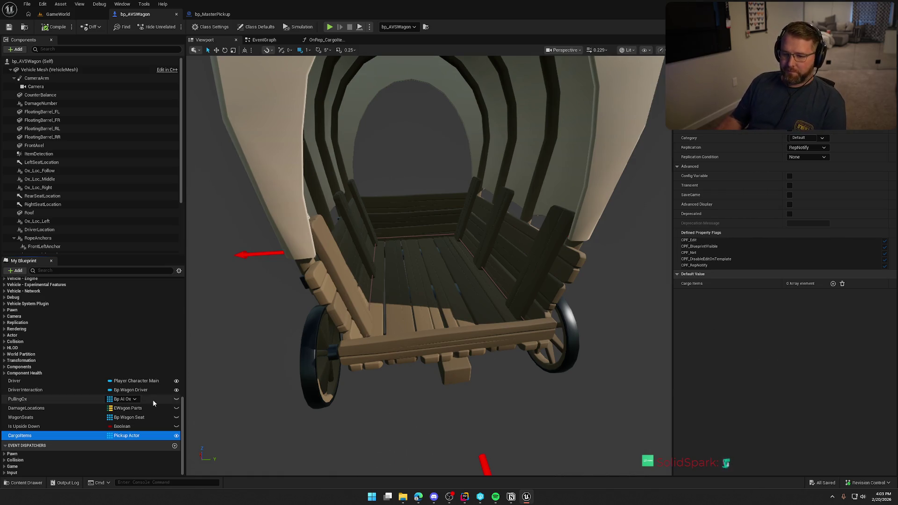
scroll(59, 387, "up", 10)
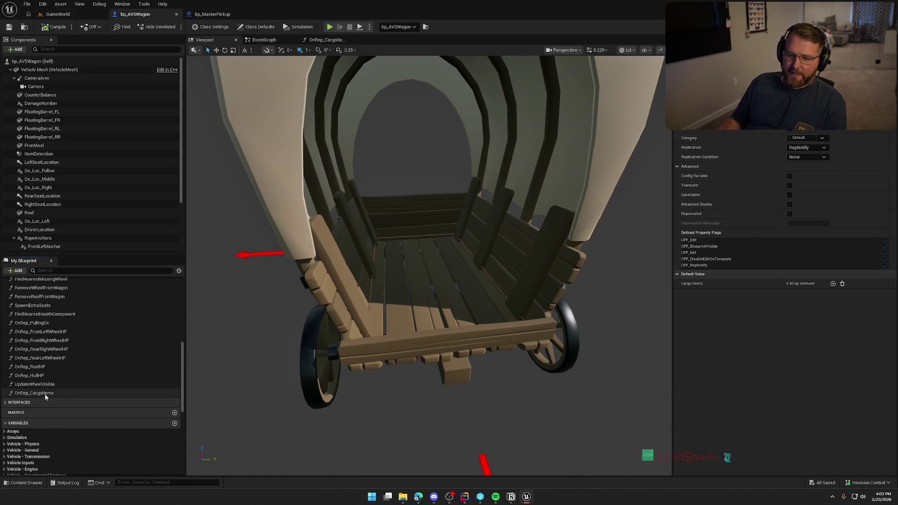
Delete the Set Simulate Physics, Attach Actor To Component and Vehicle Mesh nodes from OnRep_CargoItems, then save
double_click(45, 394)
scroll(379, 229, "up", 3)
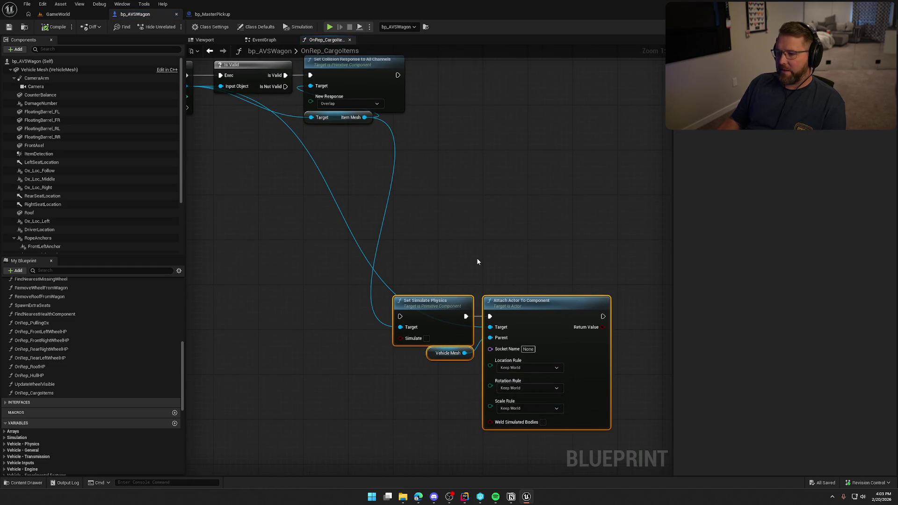
key("Delete")
left_click_drag(579, 279, 215, 114)
left_click(301, 115)
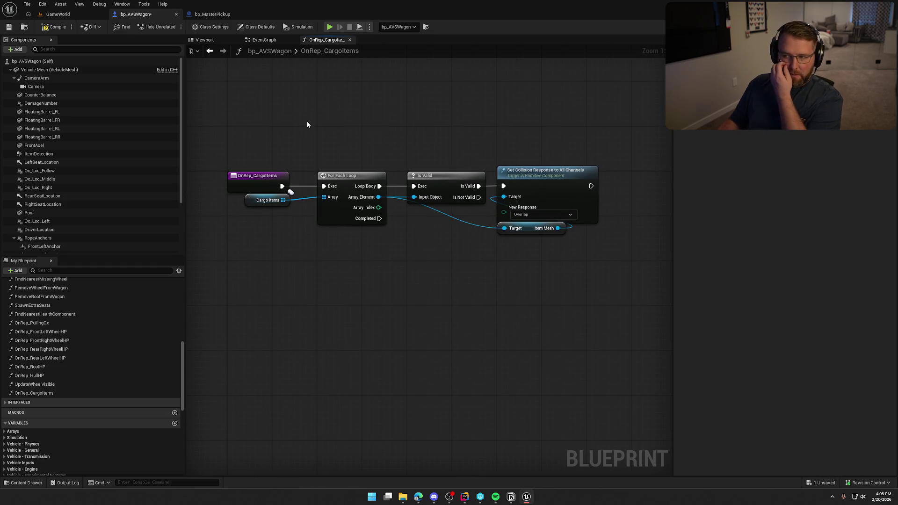
key("ctrl+s")
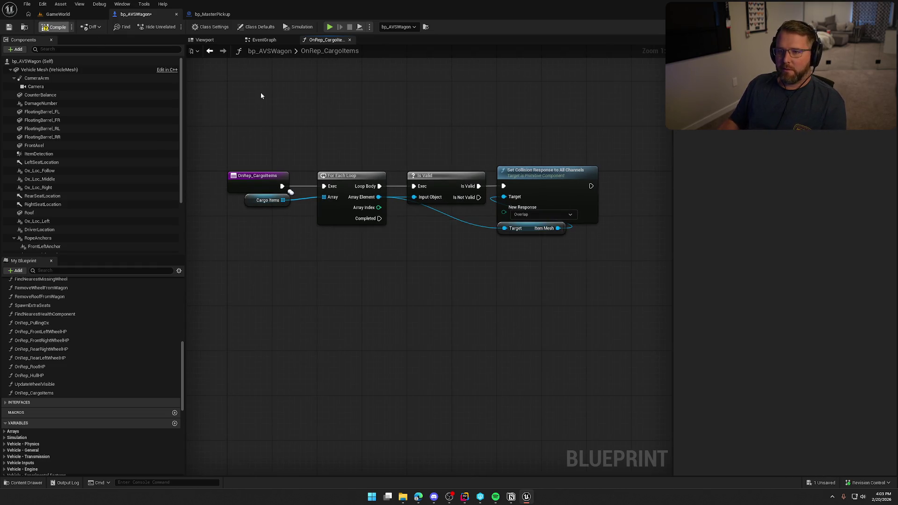
left_click(212, 14)
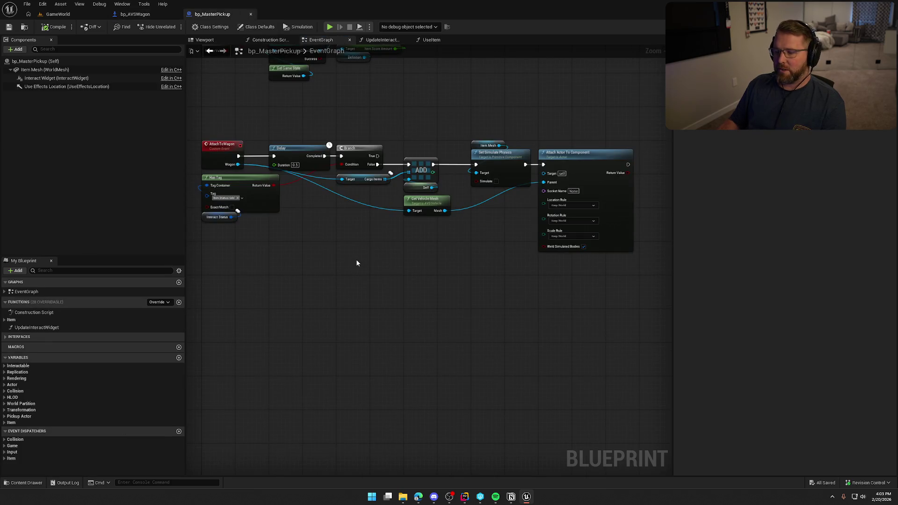
Shift the Has Tag and Interact Status nodes further right in bp_MasterPickup's AttachToWagon logic
left_click_drag(216, 123, 599, 301)
left_click(364, 302)
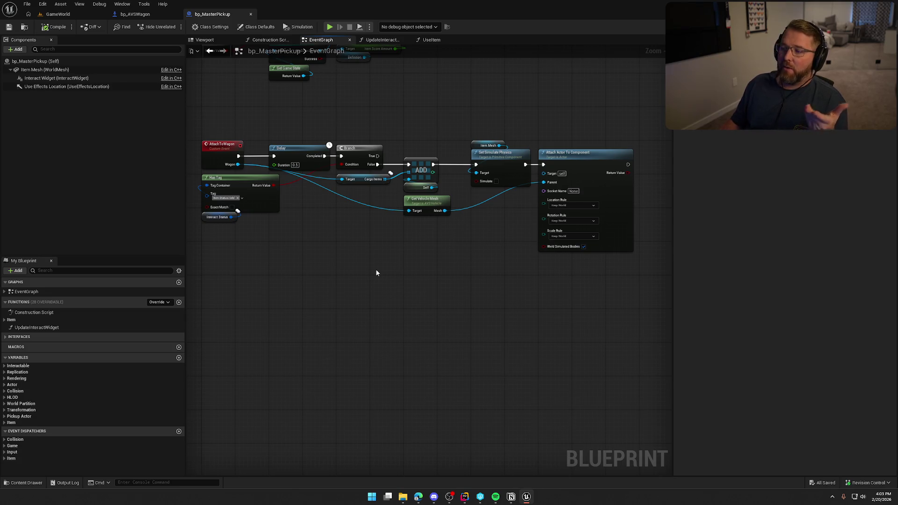
left_click_drag(376, 273, 388, 286)
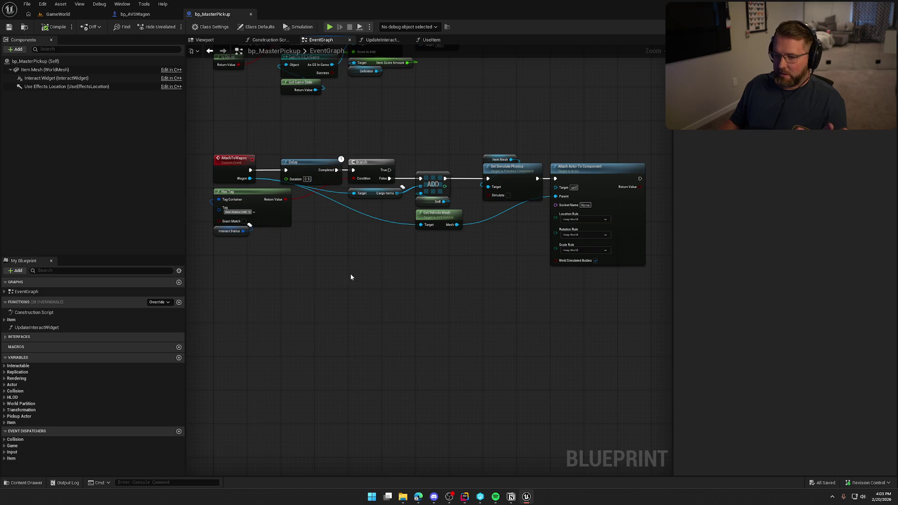
left_click_drag(294, 264, 234, 217)
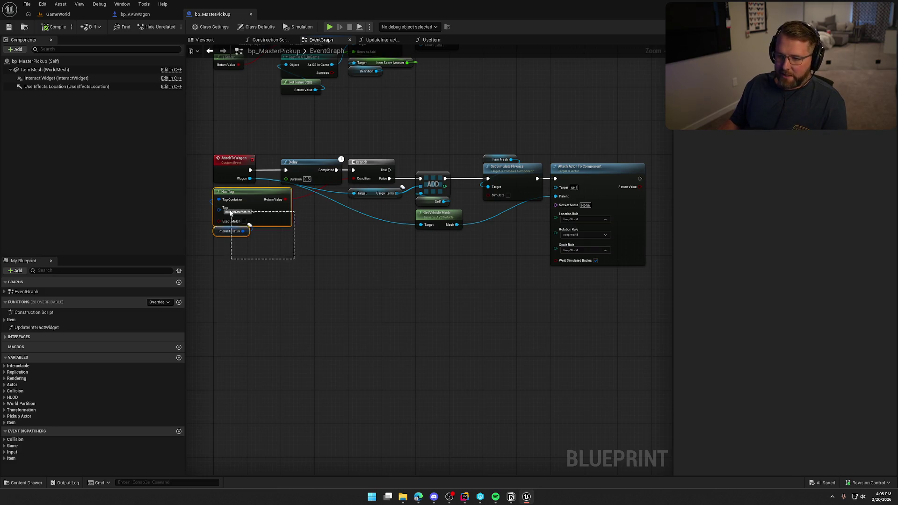
scroll(236, 219, "up", 2)
left_click_drag(273, 188, 317, 187)
left_click(422, 313)
mouse_move(422, 313)
left_mouse_down()
mouse_move(339, 307)
mouse_move(369, 338)
left_mouse_up()
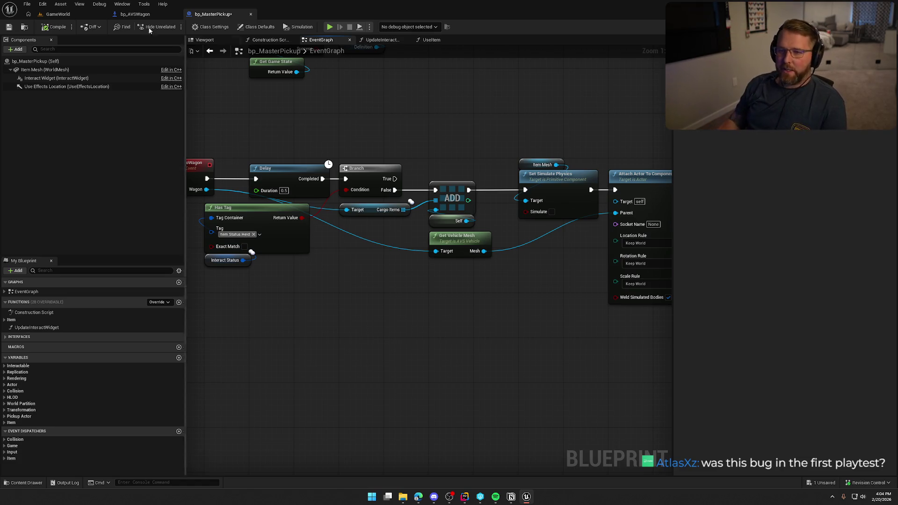
left_click(58, 14)
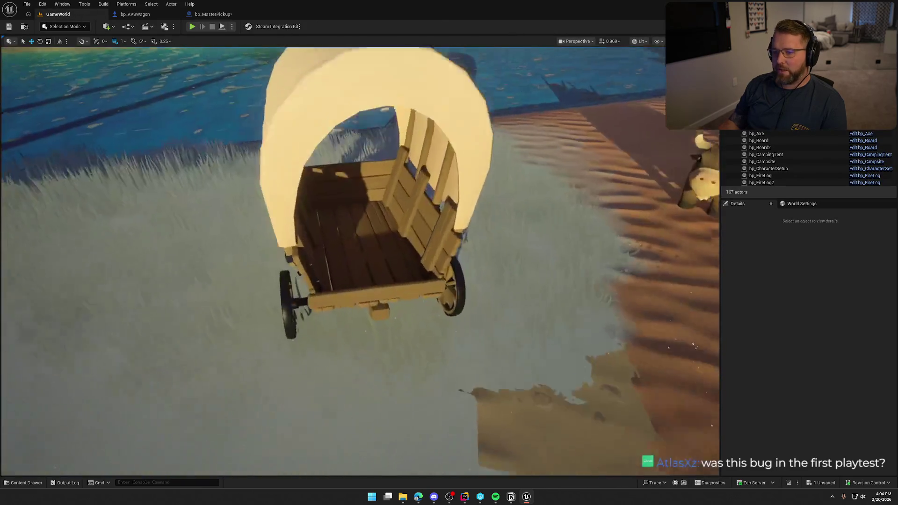
Play-test by flying the camera around the wagon, cows and cargo bed, then end the session
scroll(340, 211, "up", 3)
scroll(340, 210, "down", 3)
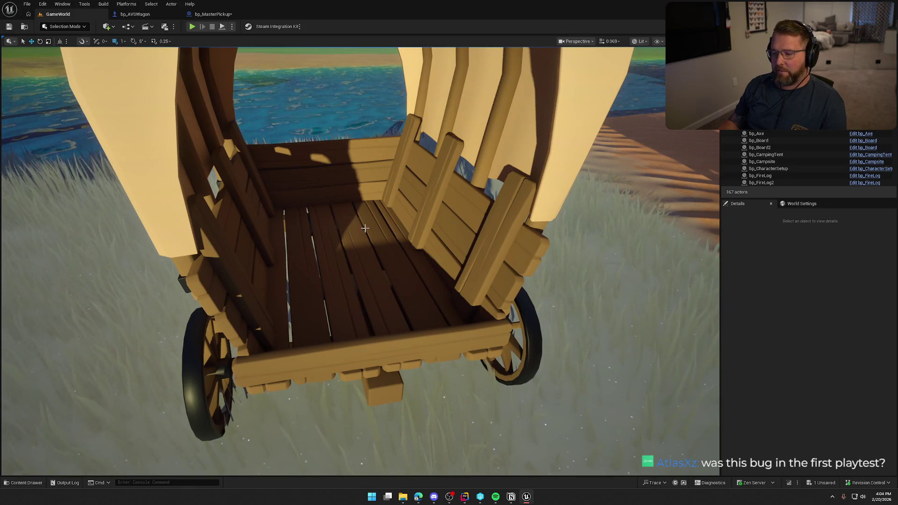
scroll(354, 216, "down", 5)
mouse_move(367, 309)
left_mouse_down()
mouse_move(353, 290)
mouse_move(367, 309)
left_mouse_up()
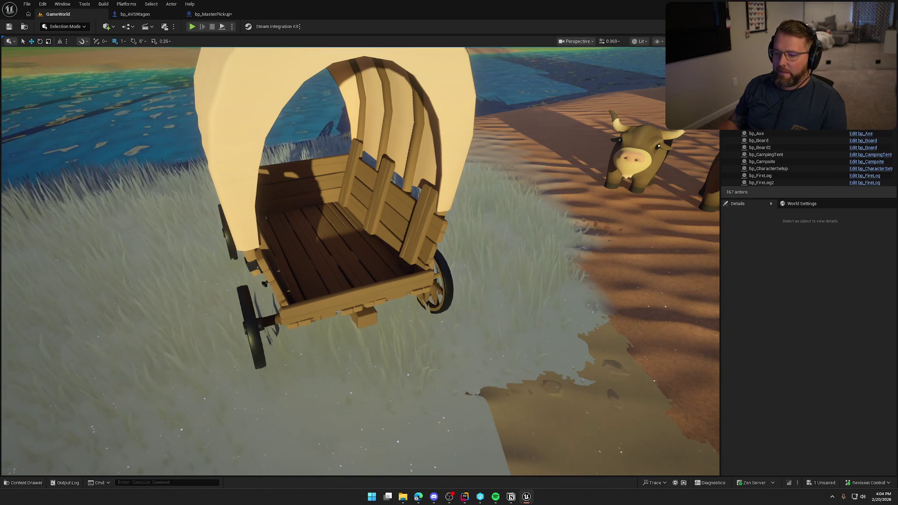
mouse_move(360, 258)
left_mouse_down()
mouse_move(393, 285)
mouse_move(390, 262)
mouse_move(389, 312)
mouse_move(391, 269)
mouse_move(407, 253)
mouse_move(407, 261)
mouse_move(395, 234)
mouse_move(412, 271)
left_mouse_up()
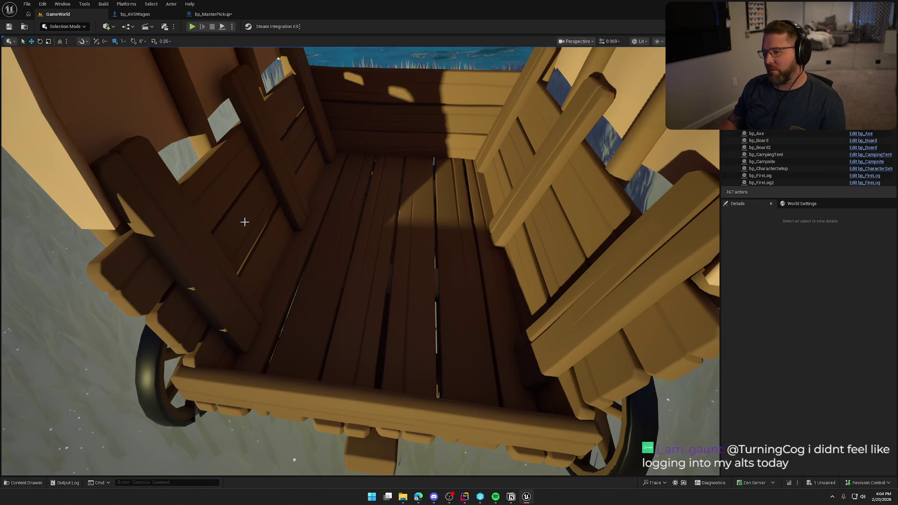
mouse_move(245, 222)
left_mouse_down()
mouse_move(245, 262)
mouse_move(244, 248)
left_mouse_up()
scroll(310, 183, "up", 5)
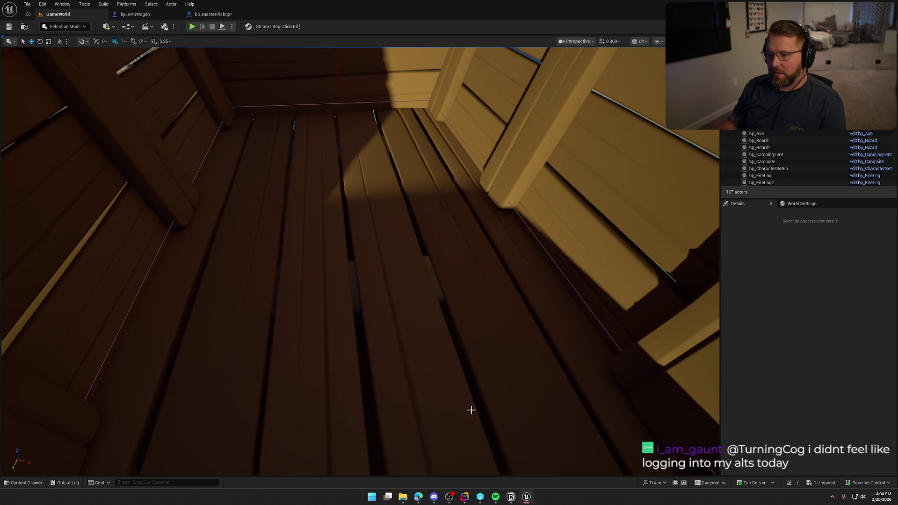
scroll(456, 267, "down", 5)
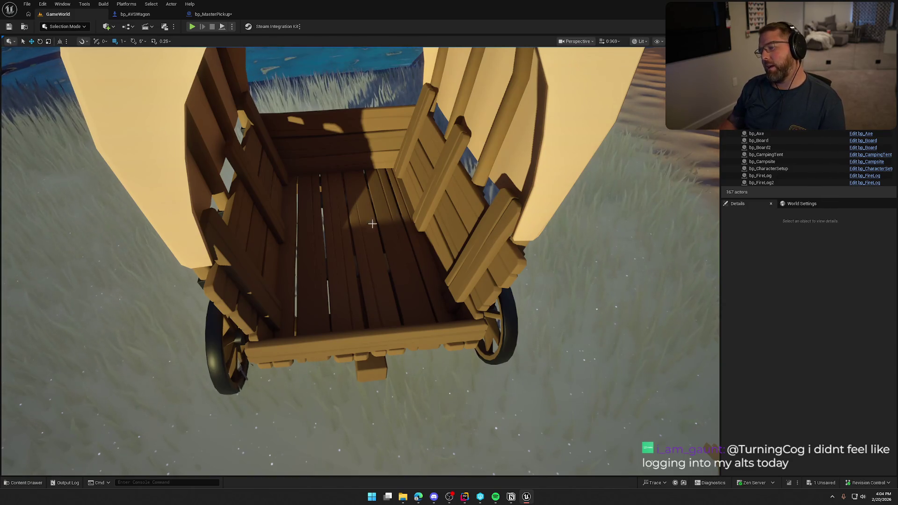
mouse_move(375, 265)
left_mouse_down()
mouse_move(355, 253)
mouse_move(388, 261)
mouse_move(375, 265)
left_mouse_up()
scroll(375, 265, "down", 5)
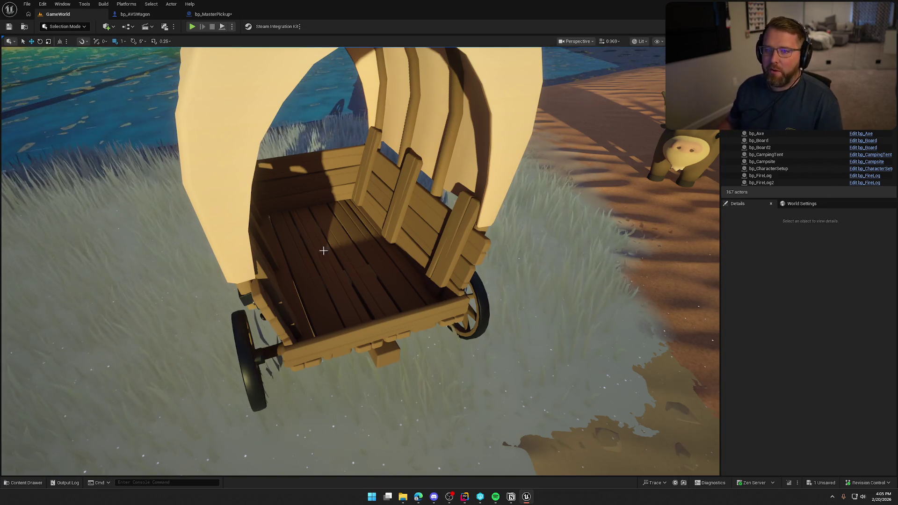
key("Escape")
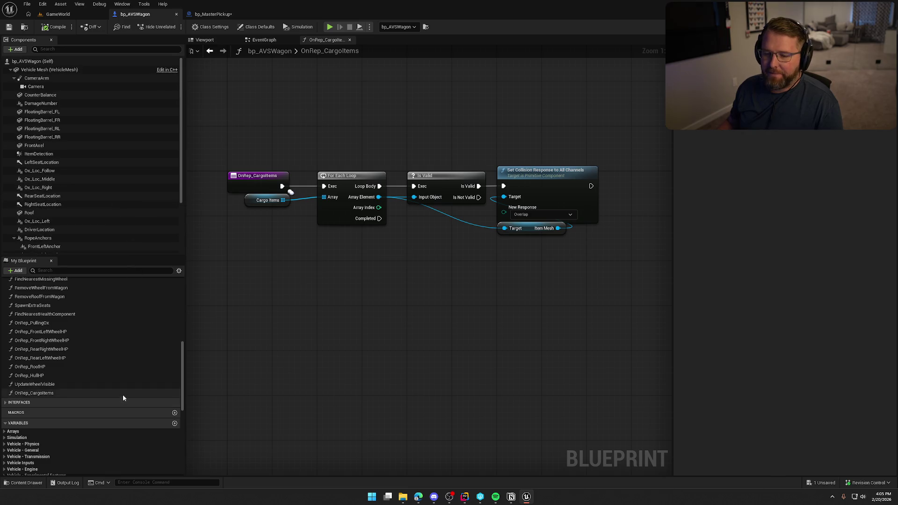
Scroll and pan around the OnRep_CargoItems graph to review it
scroll(123, 391, "down", 10)
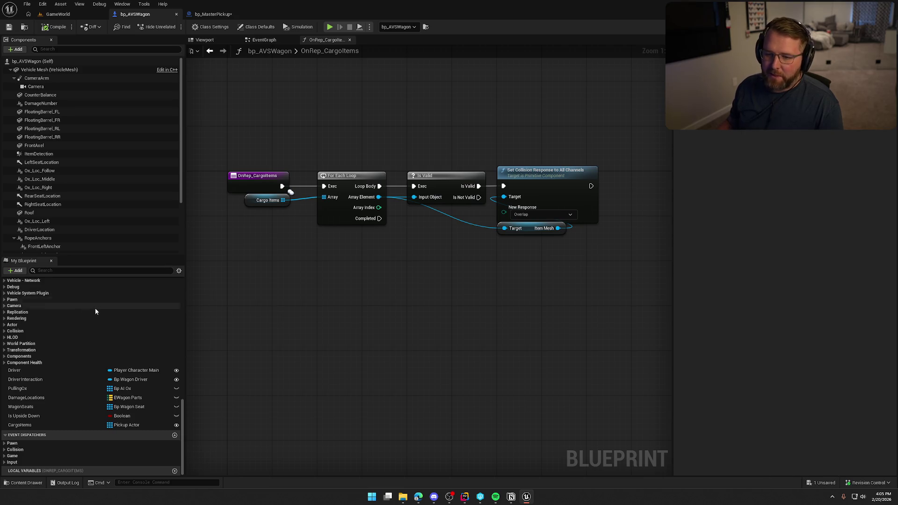
scroll(97, 315, "up", 15)
scroll(98, 315, "up", 3)
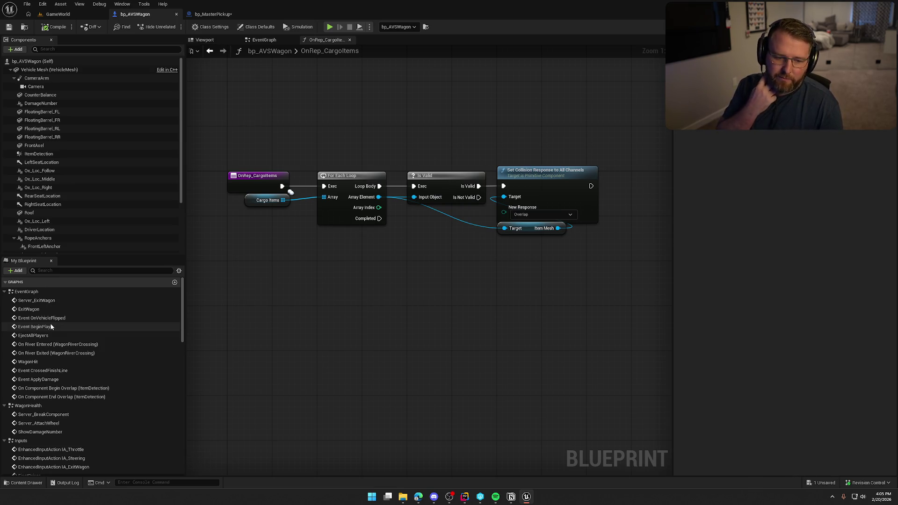
scroll(80, 175, "down", 3)
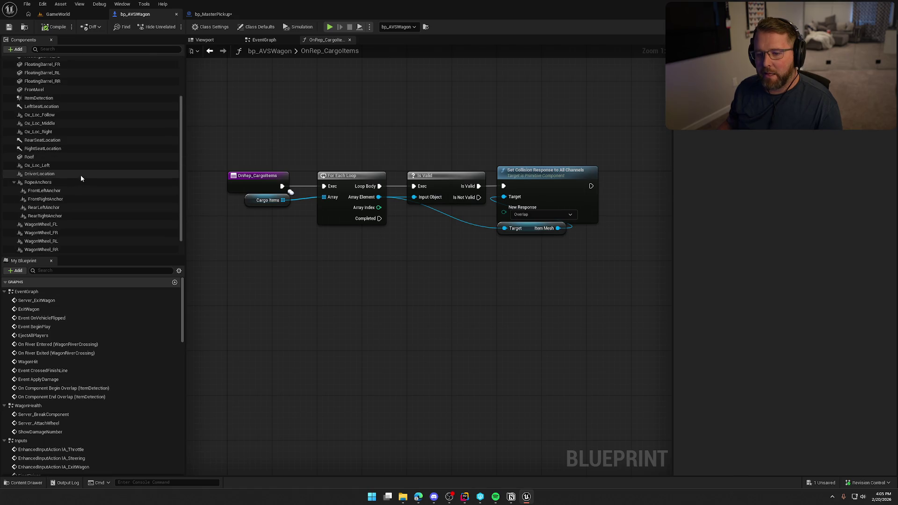
scroll(76, 211, "up", 3)
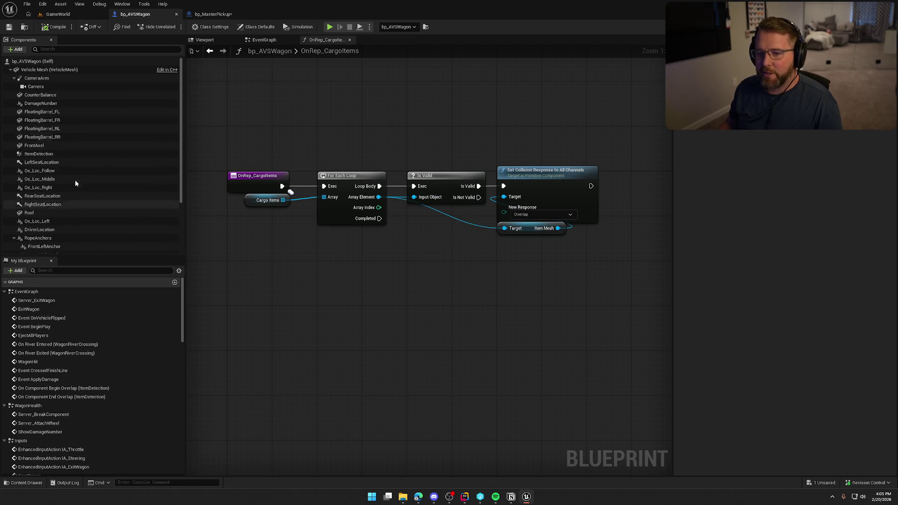
mouse_move(346, 286)
left_mouse_down()
mouse_move(377, 266)
mouse_move(331, 261)
mouse_move(344, 325)
mouse_move(352, 311)
left_mouse_up()
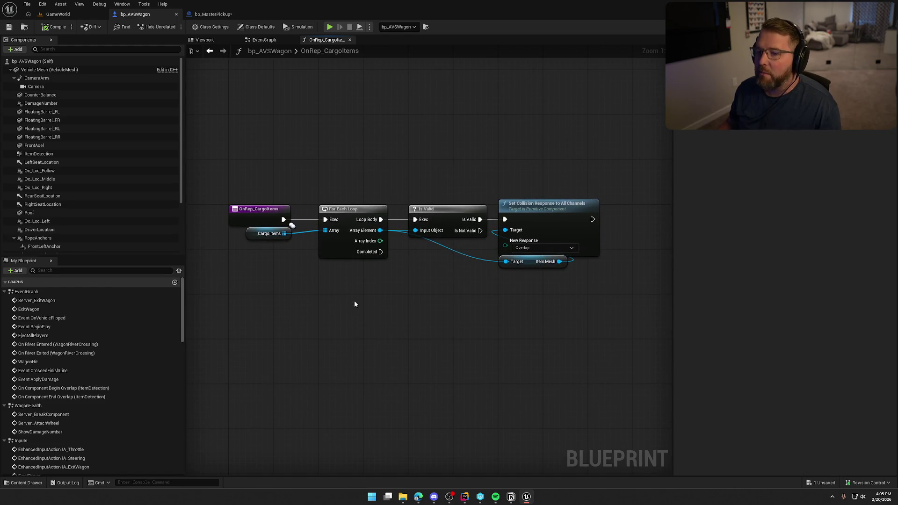
scroll(80, 388, "down", 10)
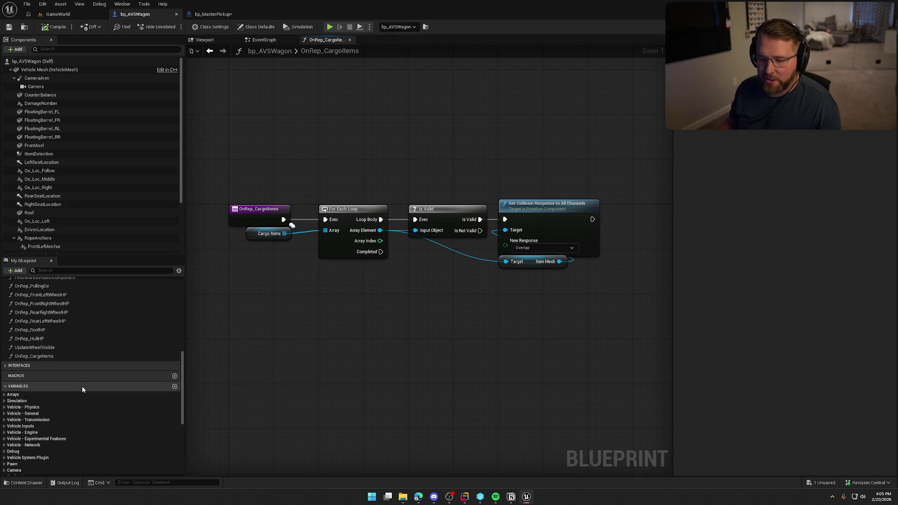
Inspect the wagon's variables, from Is Upside Down and WagonSeats to CargoItems' RepNotify setting
left_click(37, 417)
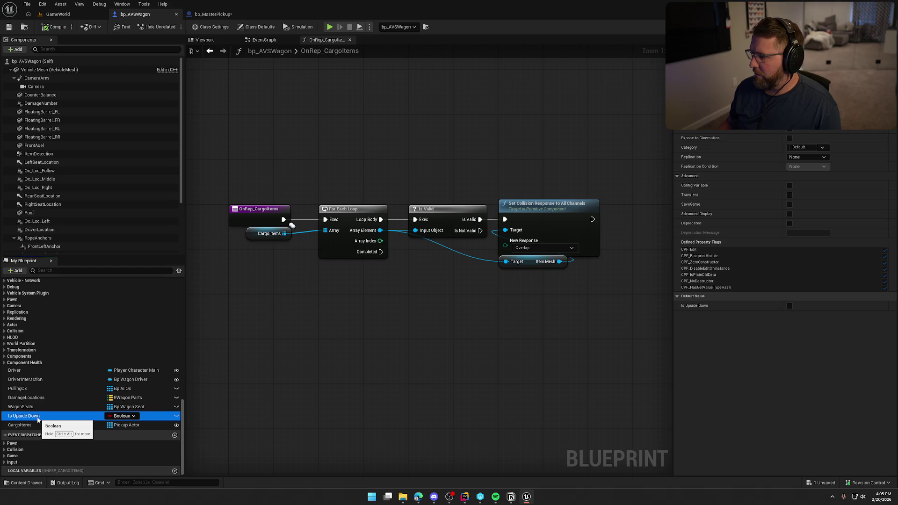
left_click(38, 408)
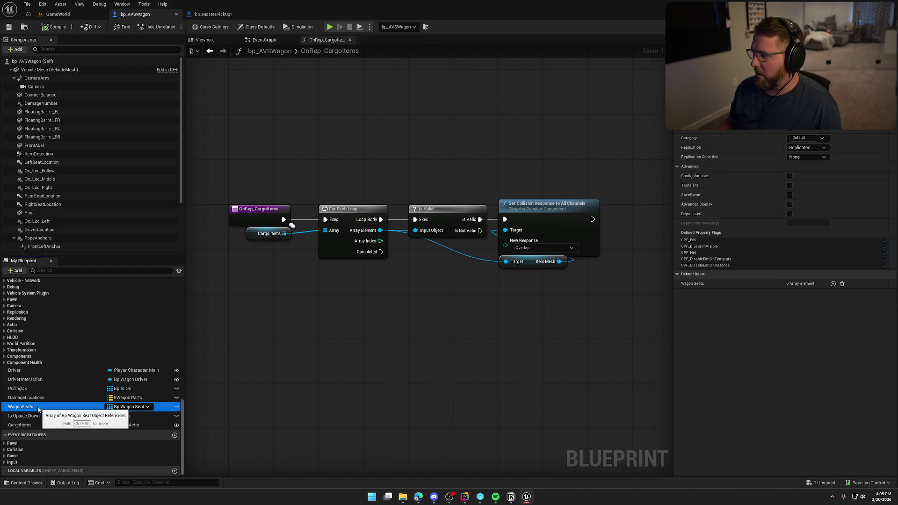
left_click(37, 396)
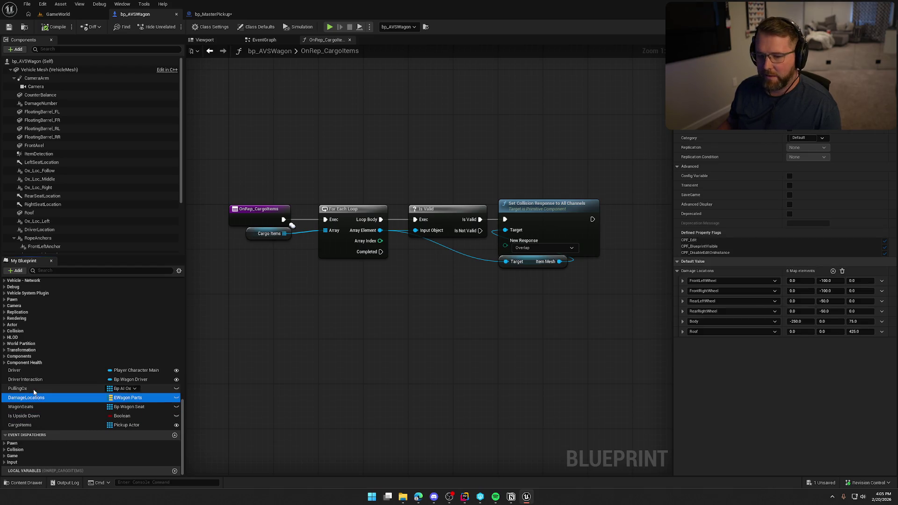
left_click(35, 389)
left_click(41, 379)
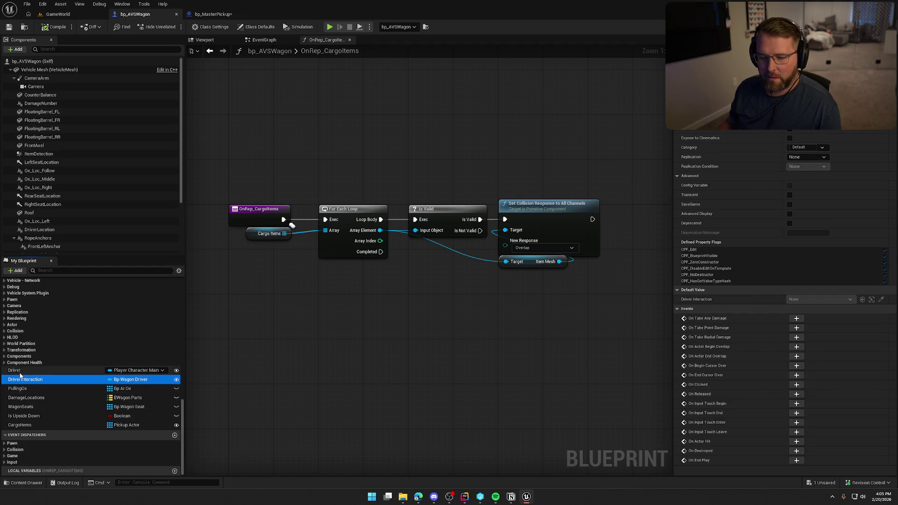
left_click(20, 372)
left_click(21, 424)
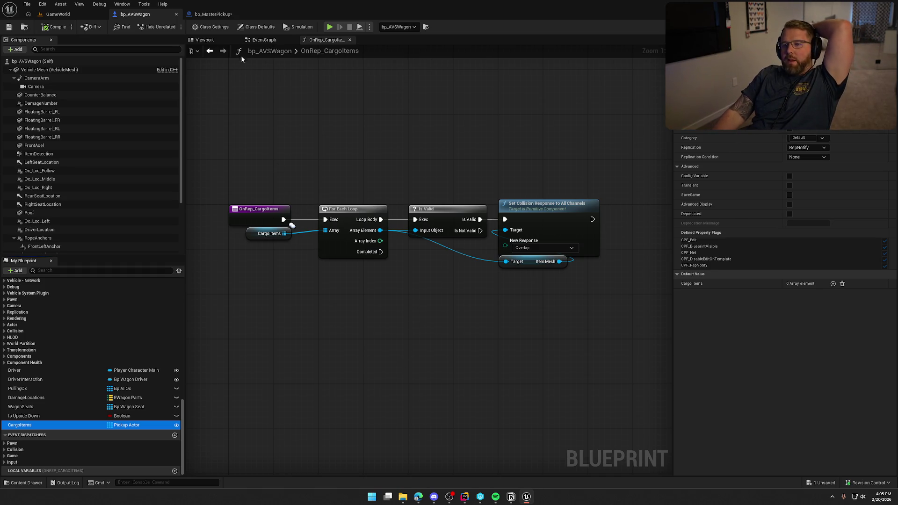
Review the wagon's Class Defaults and Class Settings, including default namespaces, then return to bp_MasterPickup
left_click(256, 26)
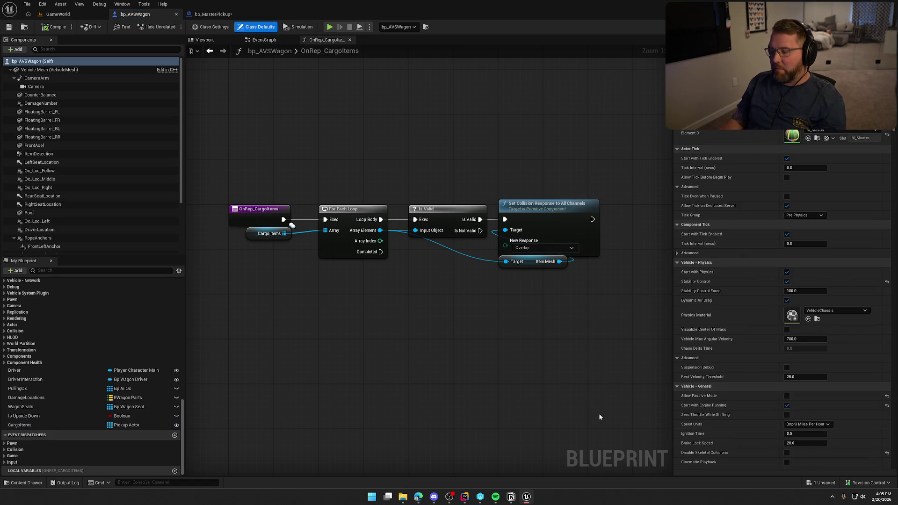
left_click(210, 27)
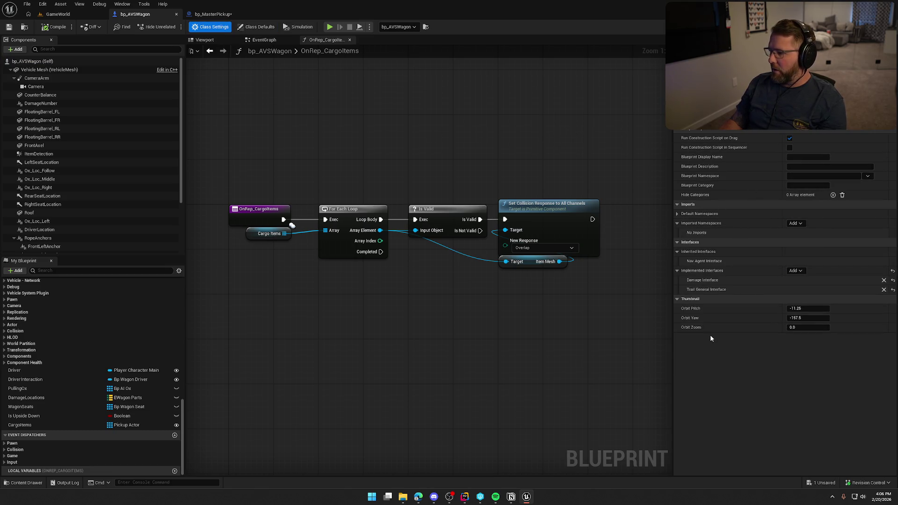
left_click(678, 214)
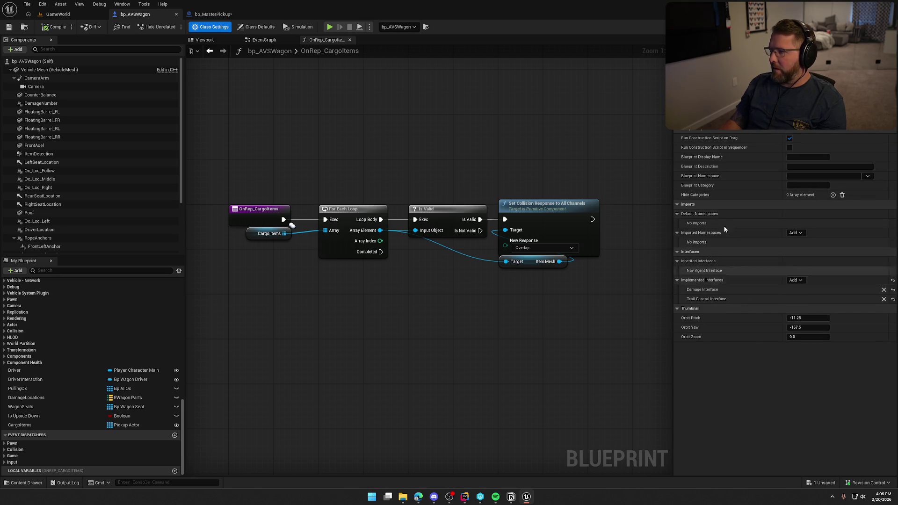
left_click(210, 14)
mouse_move(308, 149)
left_mouse_down()
mouse_move(345, 146)
mouse_move(334, 148)
mouse_move(316, 127)
mouse_move(321, 145)
left_mouse_up()
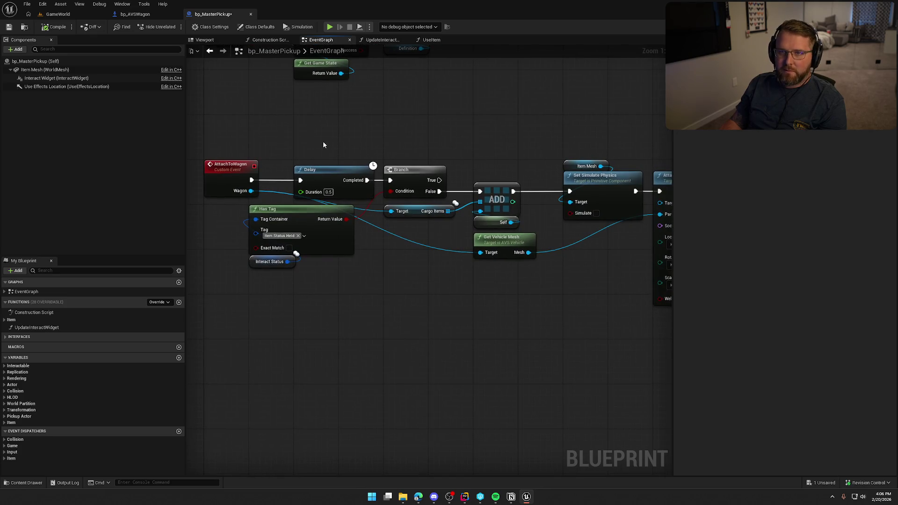
scroll(429, 301, "down", 2)
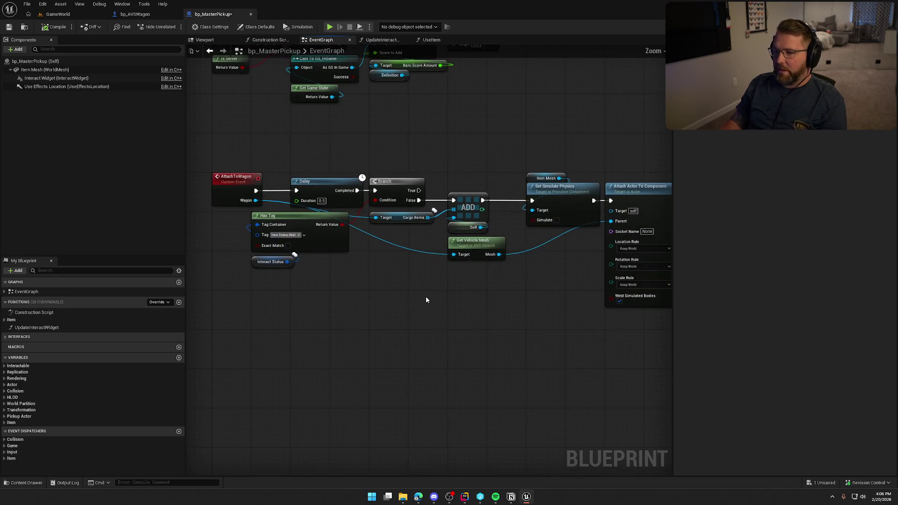
mouse_move(280, 189)
left_mouse_down()
mouse_move(549, 266)
mouse_move(720, 344)
mouse_move(534, 355)
mouse_move(539, 327)
left_mouse_up()
scroll(528, 337, "down", 1)
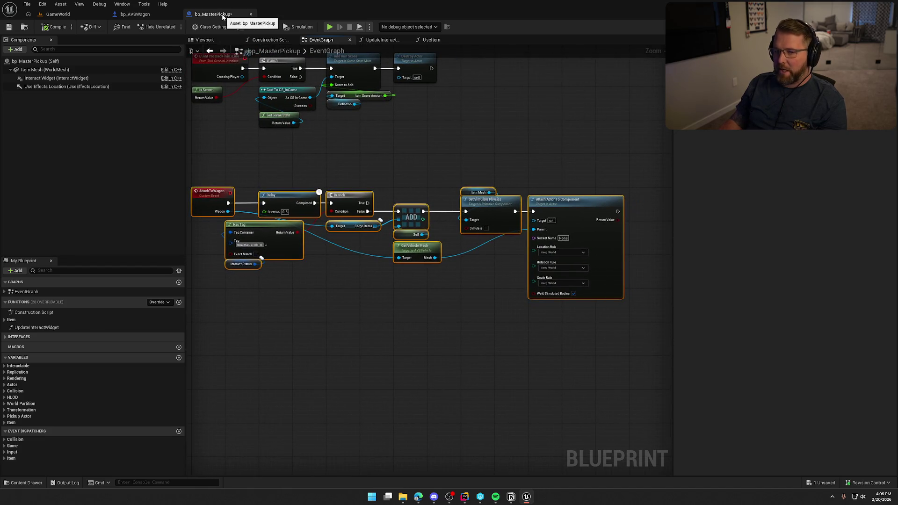
left_click(135, 14)
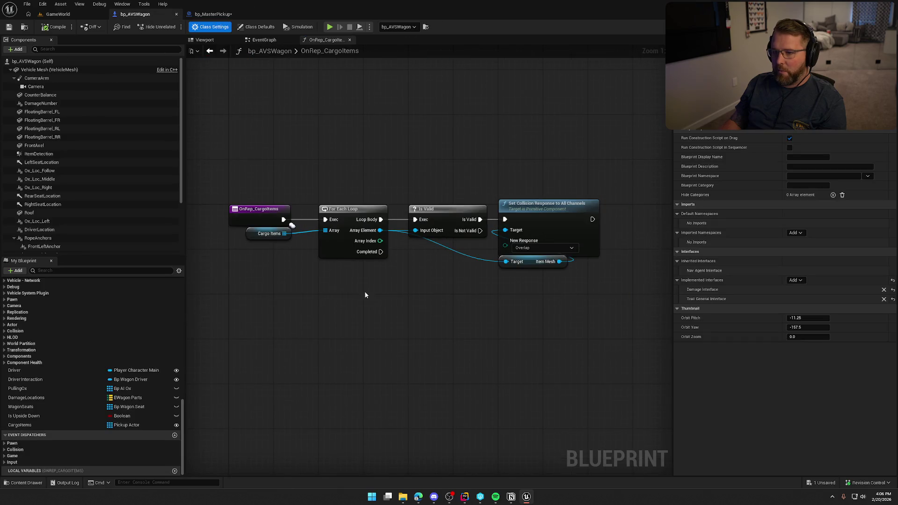
left_click(275, 40)
scroll(401, 275, "up", 2)
mouse_move(229, 113)
left_mouse_down()
mouse_move(467, 250)
mouse_move(352, 218)
mouse_move(393, 211)
mouse_move(397, 231)
mouse_move(520, 250)
mouse_move(547, 274)
left_mouse_up()
left_click_drag(491, 130, 587, 206)
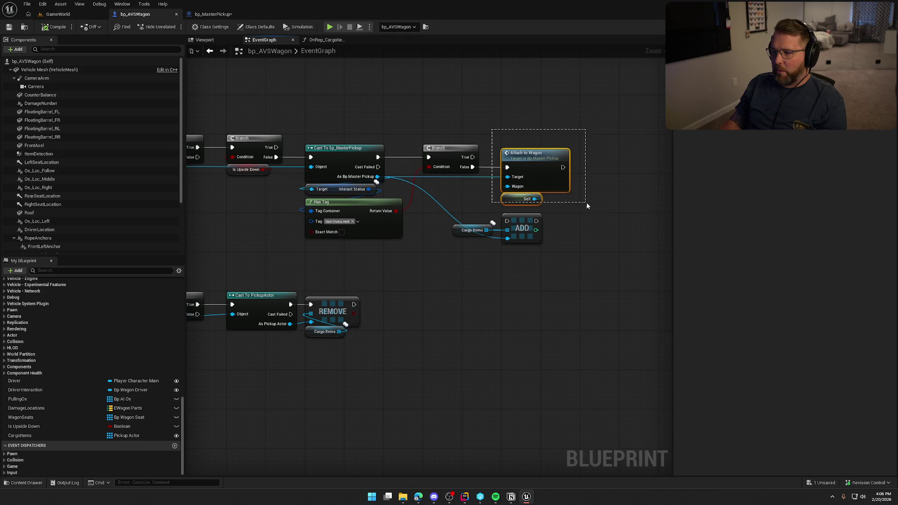
left_click(465, 196)
left_click_drag(469, 195, 481, 196)
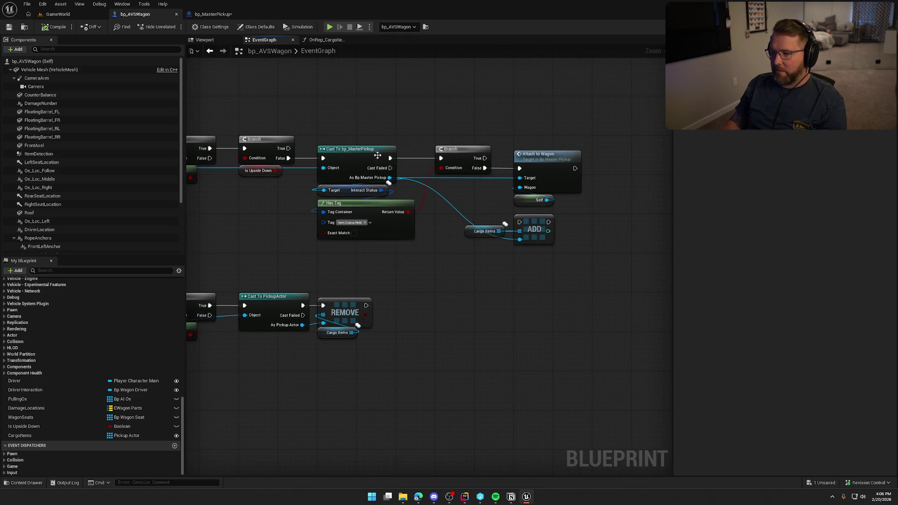
double_click(547, 164)
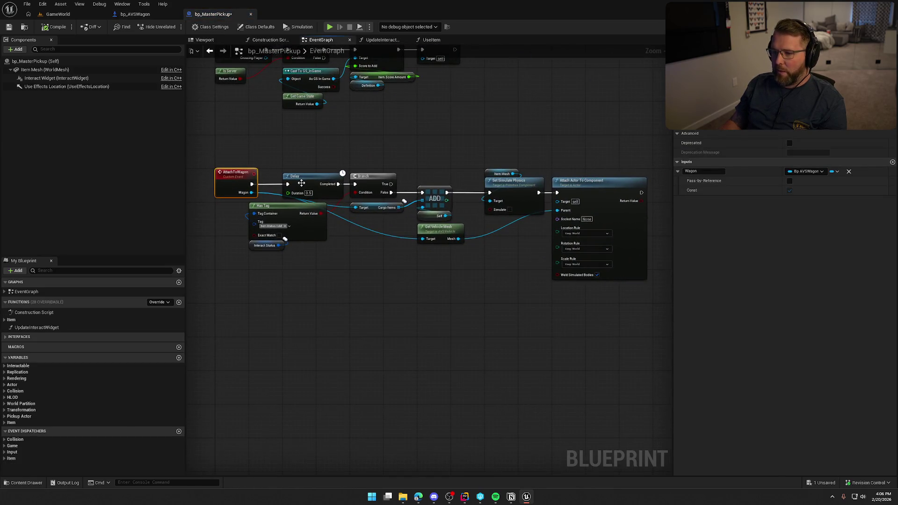
Review the AttachToWagon chain's ADD, Set Simulate Physics and Attach Actor nodes
scroll(369, 201, "up", 1)
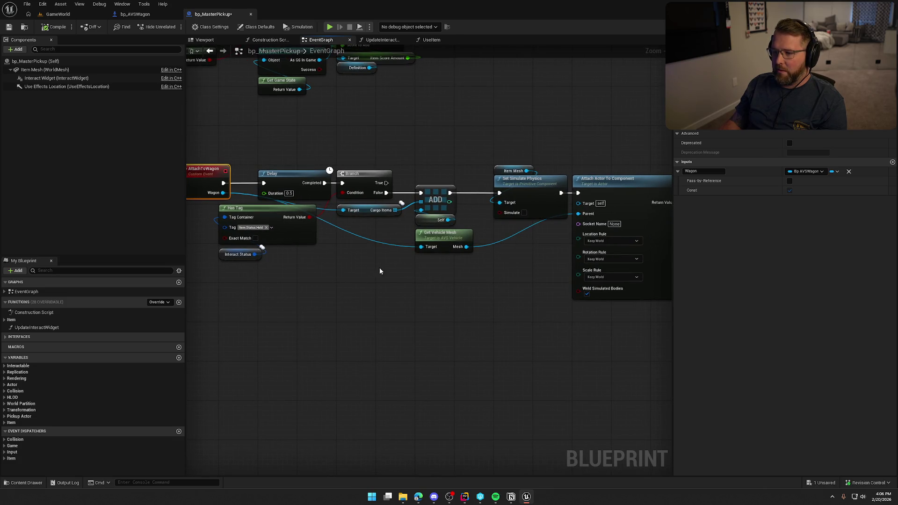
left_click_drag(453, 207, 396, 220)
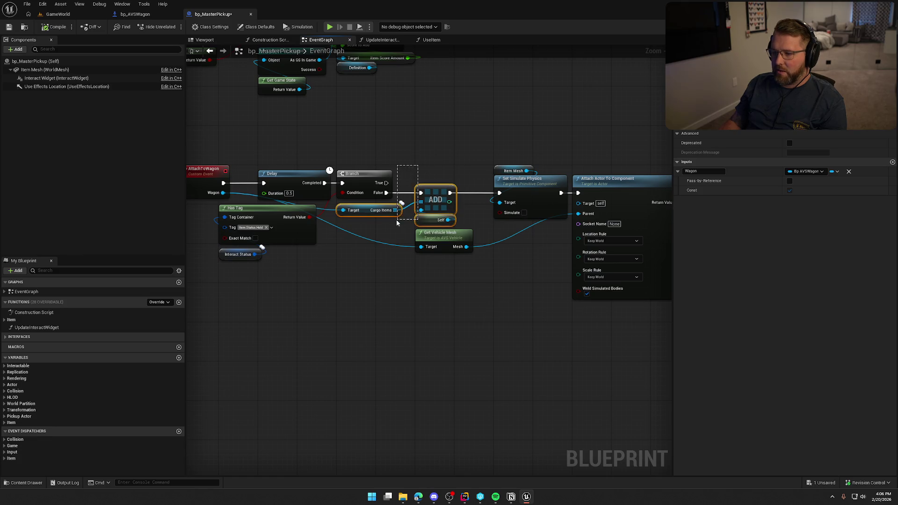
mouse_move(424, 147)
left_mouse_down()
mouse_move(534, 251)
mouse_move(649, 330)
mouse_move(646, 322)
mouse_move(559, 347)
mouse_move(591, 301)
mouse_move(500, 269)
left_mouse_up()
left_click(499, 269)
mouse_move(391, 254)
left_mouse_down()
mouse_move(465, 262)
mouse_move(432, 258)
mouse_move(446, 267)
left_mouse_up()
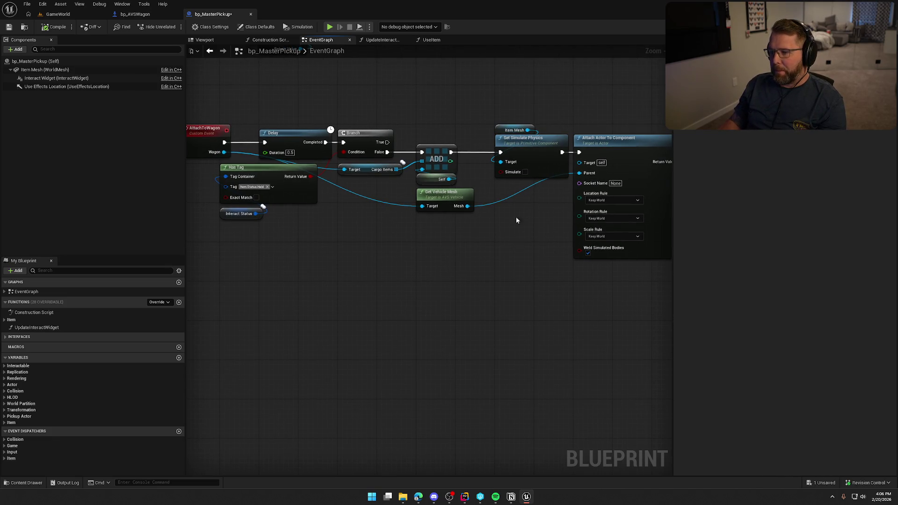
left_click_drag(202, 103, 621, 278)
left_click_drag(423, 262, 437, 268)
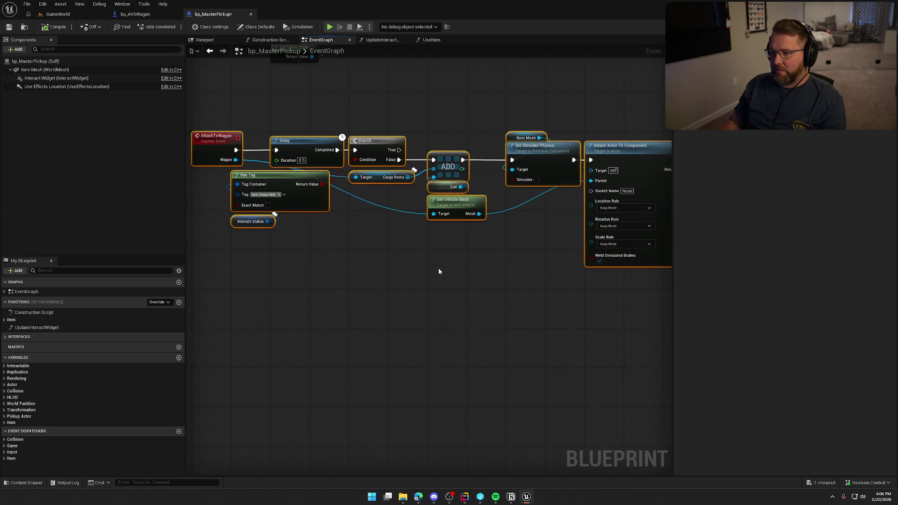
left_click(417, 279)
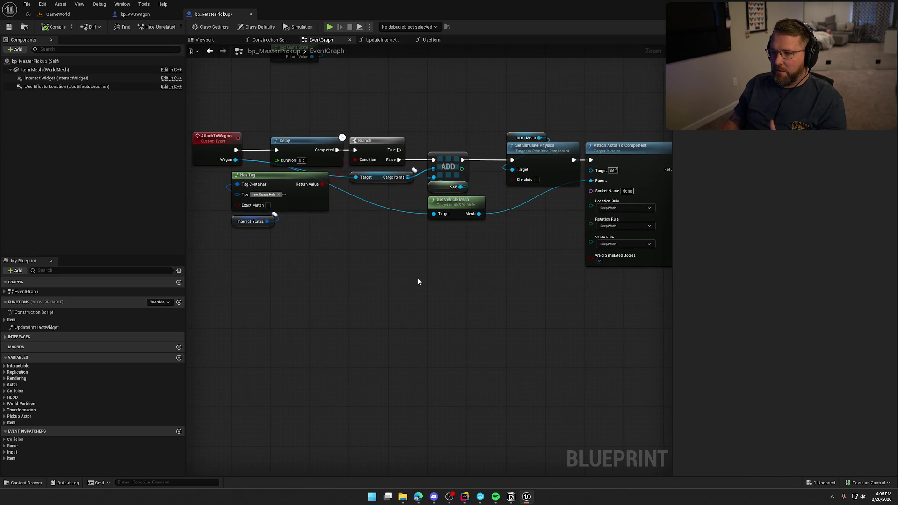
Check the Item Mesh component's physics settings and the pickup's Class Defaults replication
mouse_move(523, 94)
left_mouse_down()
mouse_move(644, 290)
mouse_move(518, 324)
left_mouse_up()
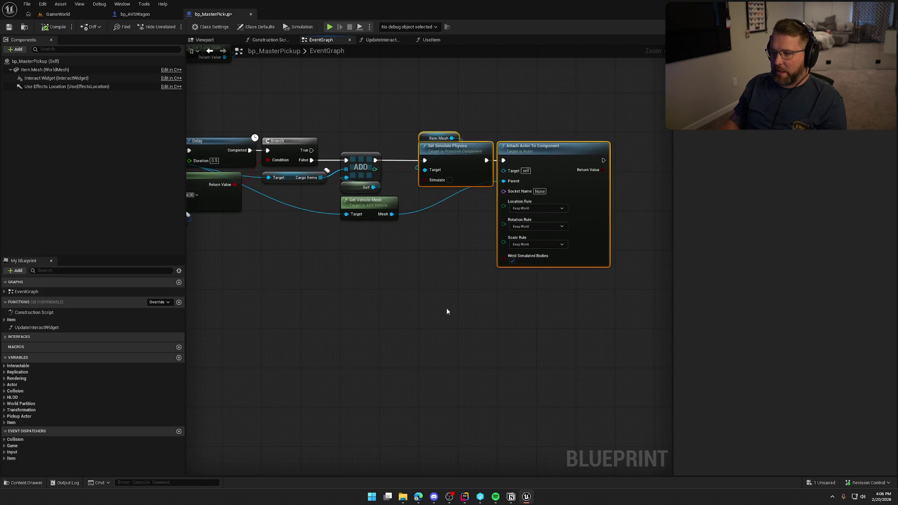
left_click(414, 260)
left_click(45, 69)
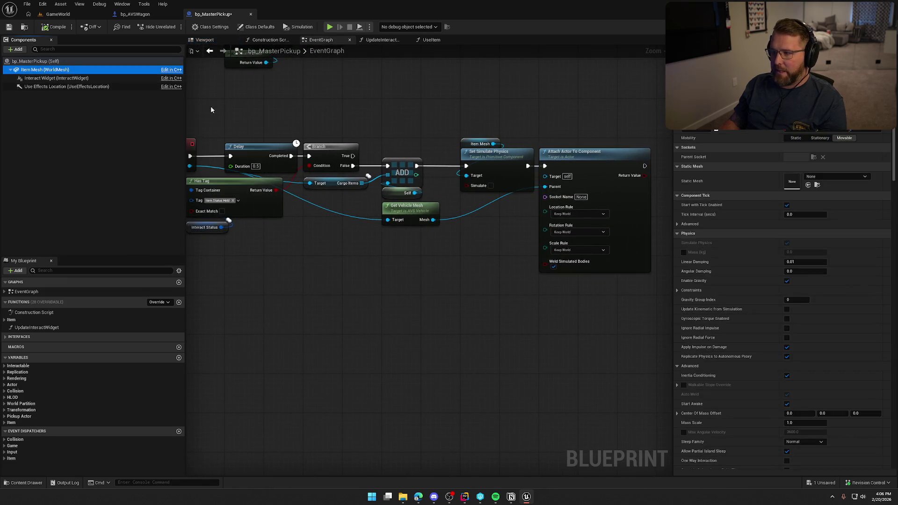
left_click(259, 27)
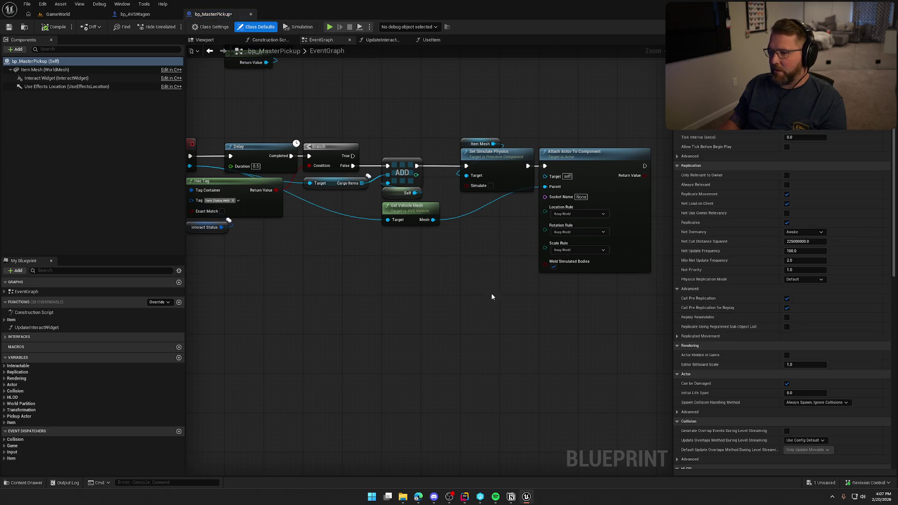
Re-examine the whole AttachToWagon chain and its Cargo Items ADD nodes before returning to bp_AVSWagon
mouse_move(481, 304)
left_mouse_down()
mouse_move(453, 305)
mouse_move(435, 270)
left_mouse_up()
left_click_drag(398, 131, 578, 277)
scroll(478, 305, "down", 2)
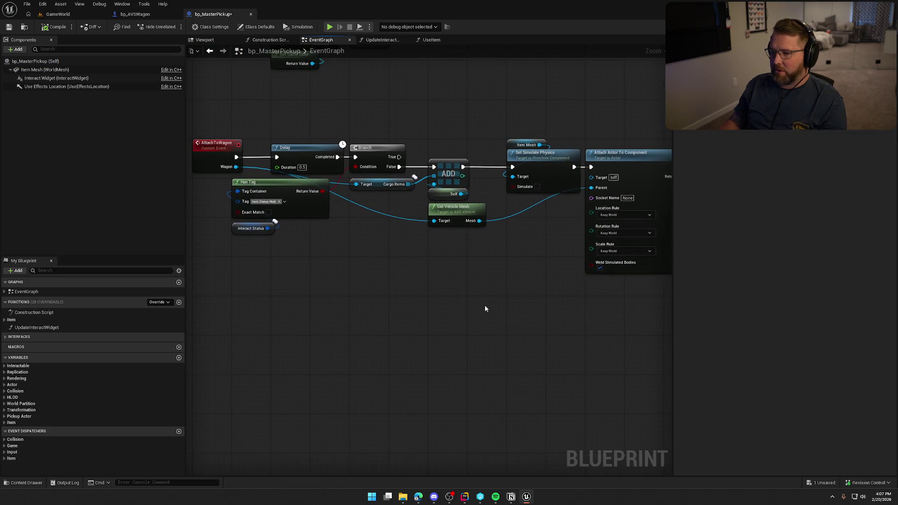
mouse_move(232, 141)
left_mouse_down()
mouse_move(369, 189)
mouse_move(607, 302)
left_mouse_up()
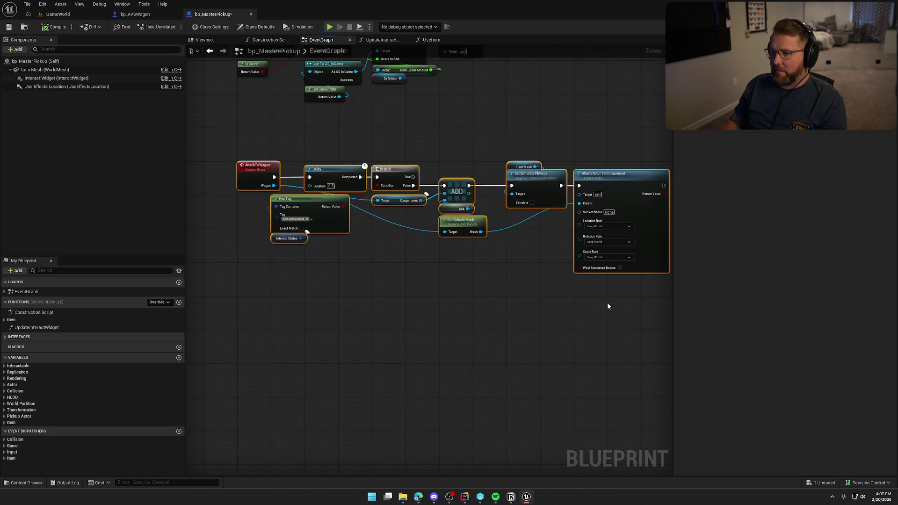
left_click(510, 276)
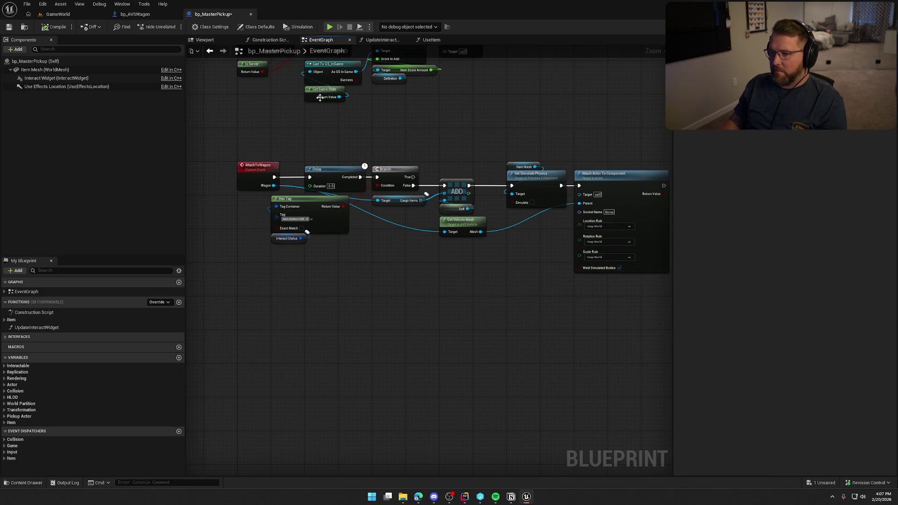
scroll(442, 201, "up", 2)
left_click_drag(428, 183, 503, 216)
left_click(145, 17)
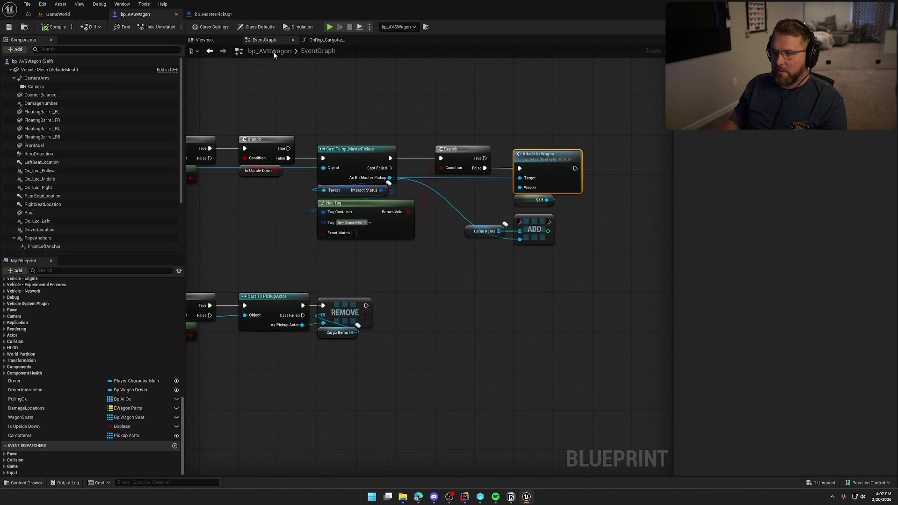
Review the four nodes in the OnRep_CargoItems function graph
left_click(326, 39)
mouse_move(239, 161)
left_mouse_down()
mouse_move(256, 181)
mouse_move(616, 318)
mouse_move(460, 165)
mouse_move(218, 156)
left_mouse_up()
left_click(624, 305)
left_click(394, 301)
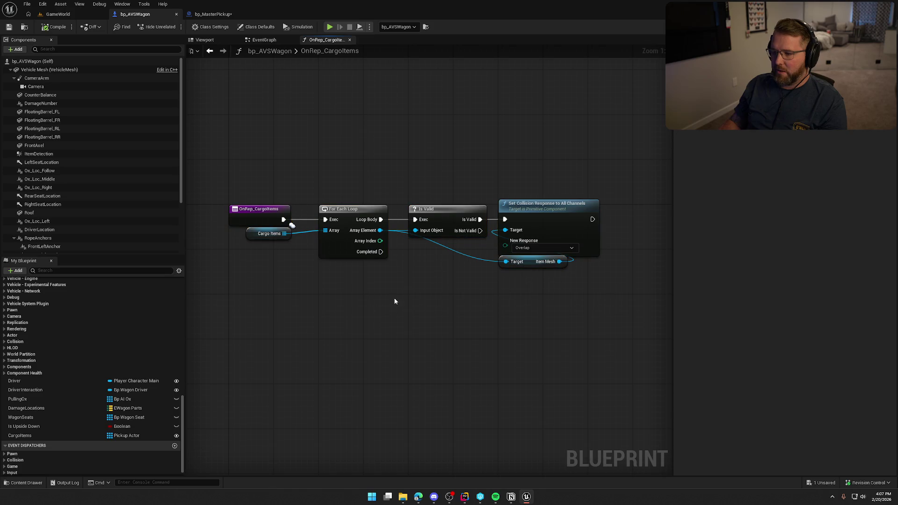
left_click_drag(588, 298, 216, 177)
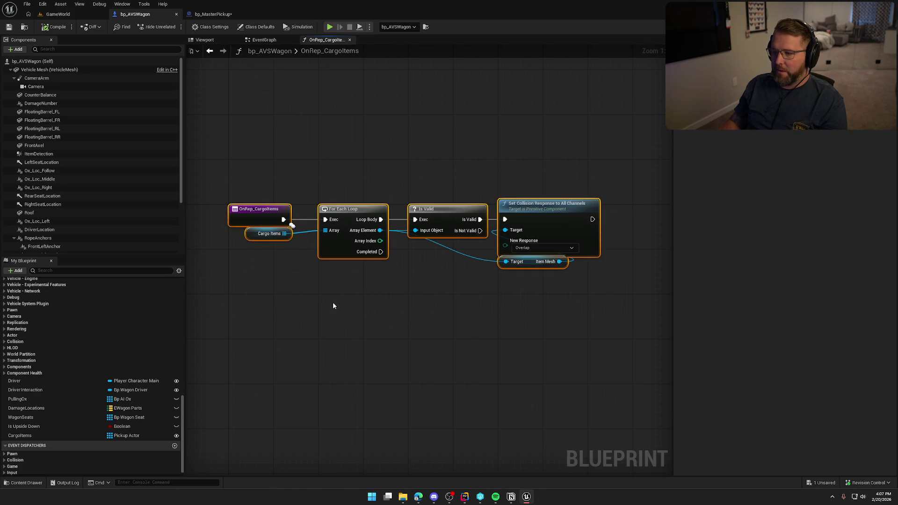
left_click(534, 319)
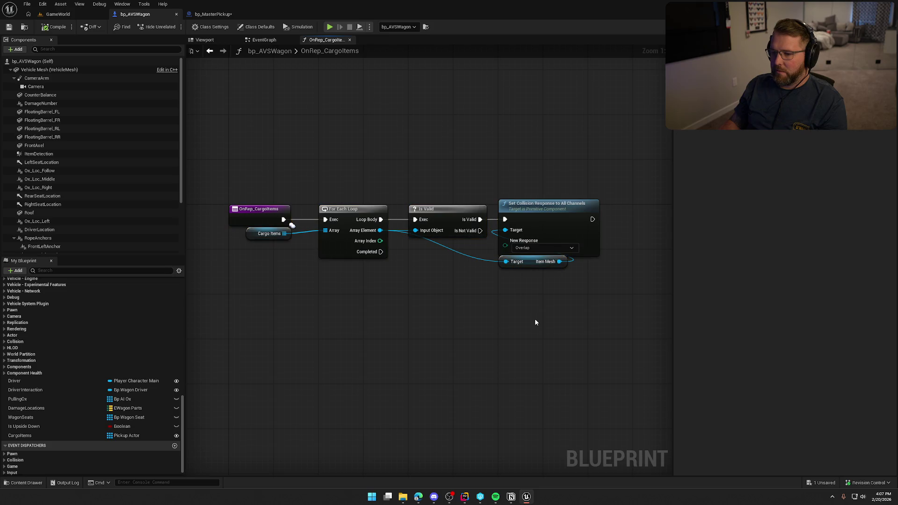
left_click_drag(535, 318, 515, 315)
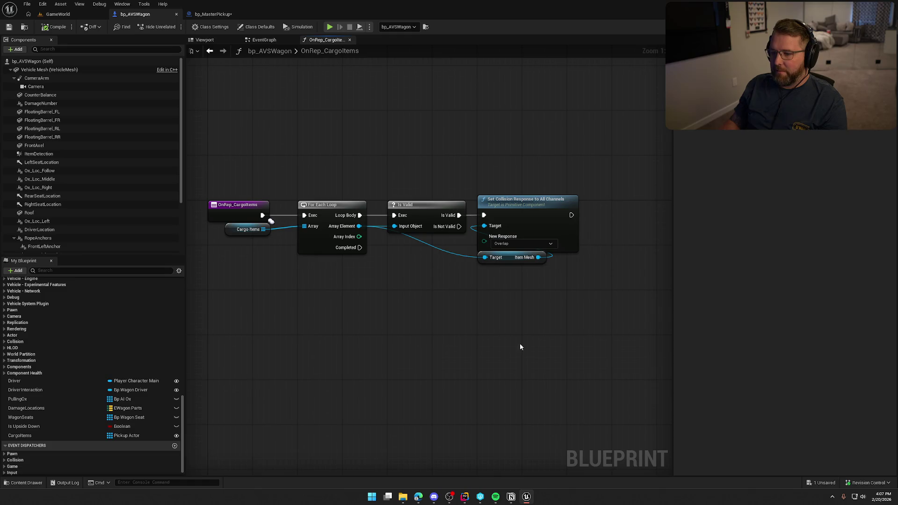
Check the loop and collision-response nodes, then view the EventGraph's overlap events zoomed out
mouse_move(226, 156)
left_mouse_down()
mouse_move(610, 336)
mouse_move(362, 218)
mouse_move(253, 103)
left_mouse_up()
left_click(295, 122)
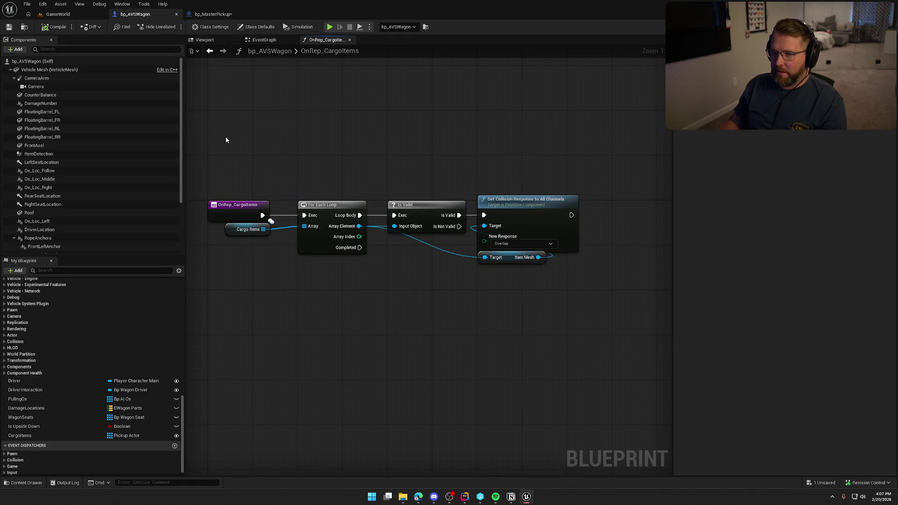
left_click_drag(384, 172, 413, 219)
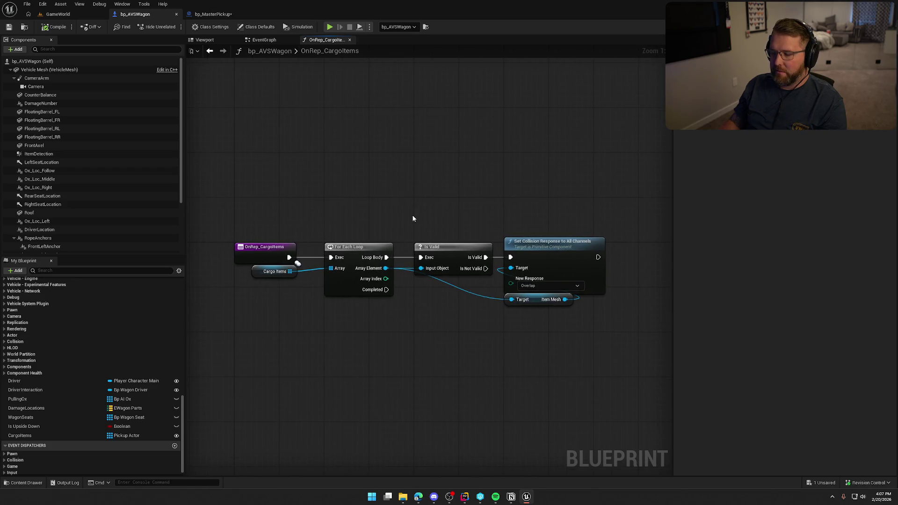
left_click(260, 40)
scroll(326, 239, "down", 4)
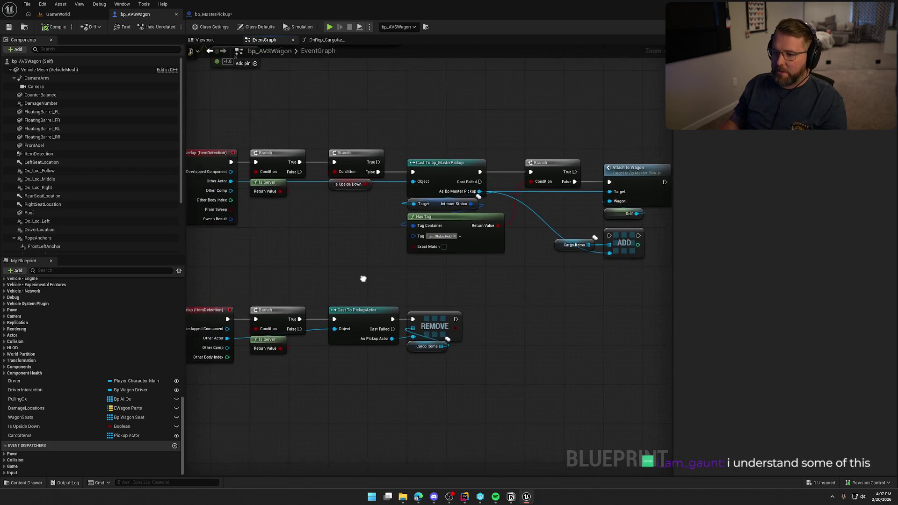
Delete the Cargo Items and ADD nodes from the wagon's begin-overlap chain and compile
left_click_drag(205, 131, 611, 370)
mouse_move(532, 338)
left_mouse_down()
mouse_move(505, 310)
mouse_move(496, 336)
left_mouse_up()
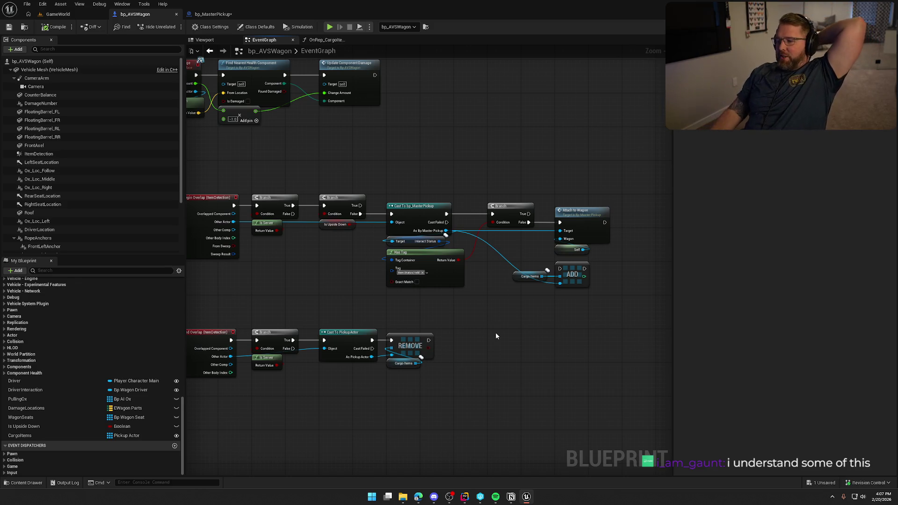
scroll(585, 334, "up", 2)
left_click_drag(594, 308, 484, 237)
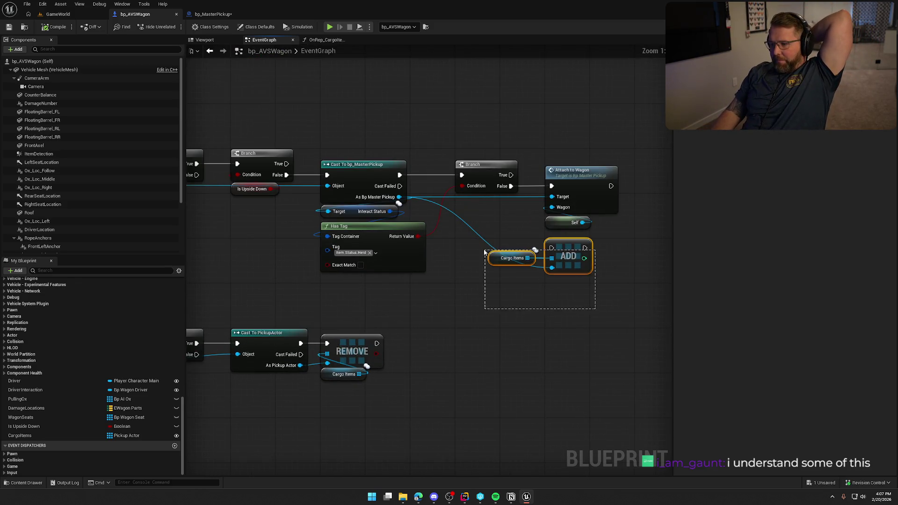
key("Delete")
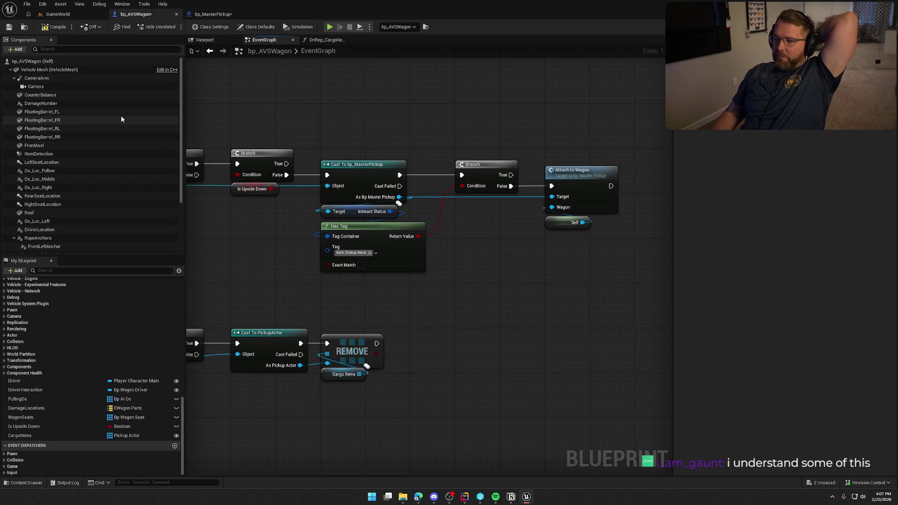
left_click(53, 27)
Review the remaining begin-overlap nodes and open the Attach to Wagon event in bp_MasterPickup
scroll(256, 245, "down", 2)
left_click_drag(256, 245, 366, 241)
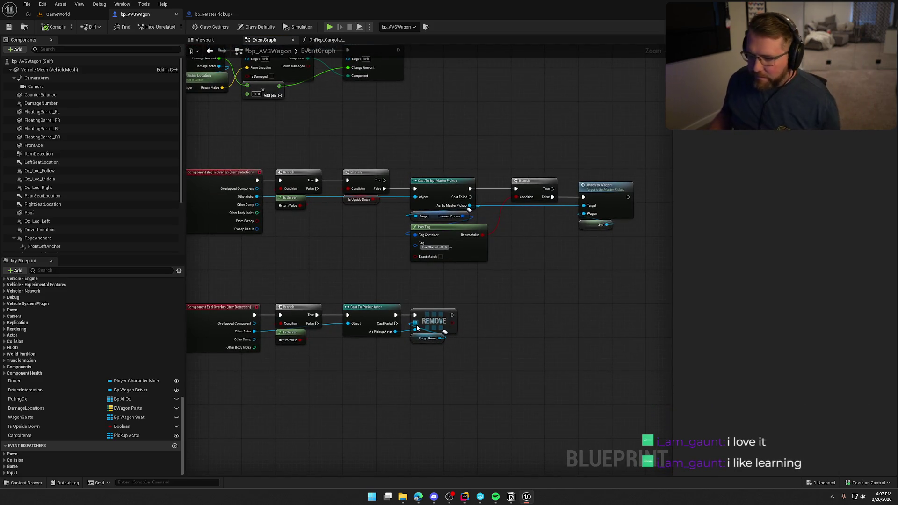
left_click_drag(255, 141, 617, 270)
left_click(600, 282)
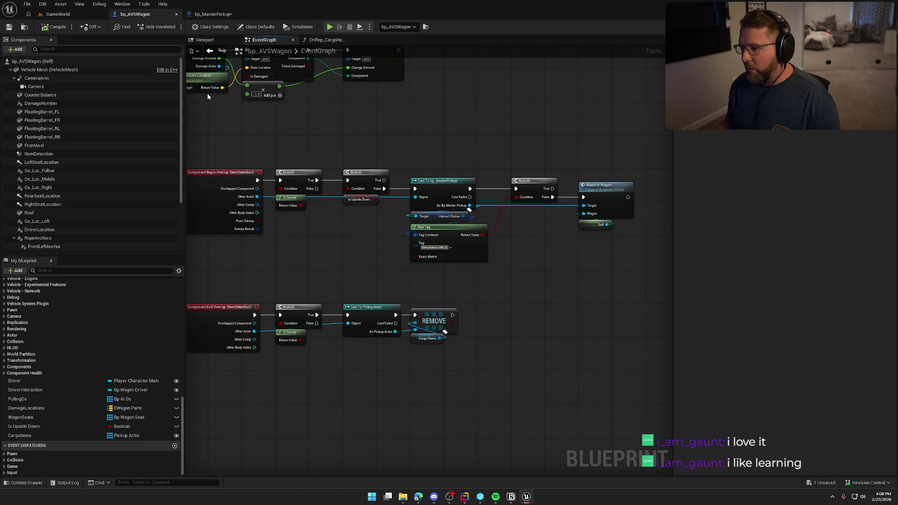
double_click(515, 185)
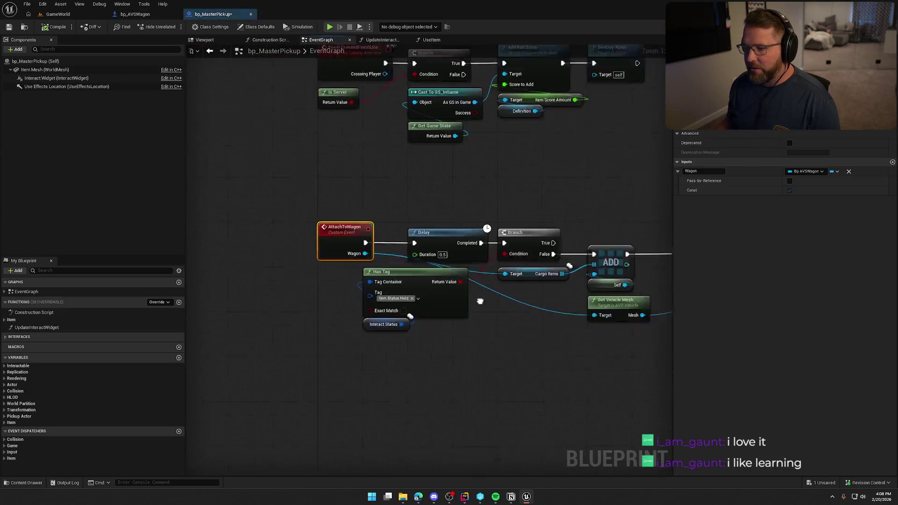
Inspect bp_MasterPickup's AttachToWagon nodes, Item Mesh properties and class defaults, then compile
scroll(467, 323, "down", 2)
mouse_move(200, 160)
left_mouse_down()
mouse_move(602, 317)
mouse_move(403, 291)
left_mouse_up()
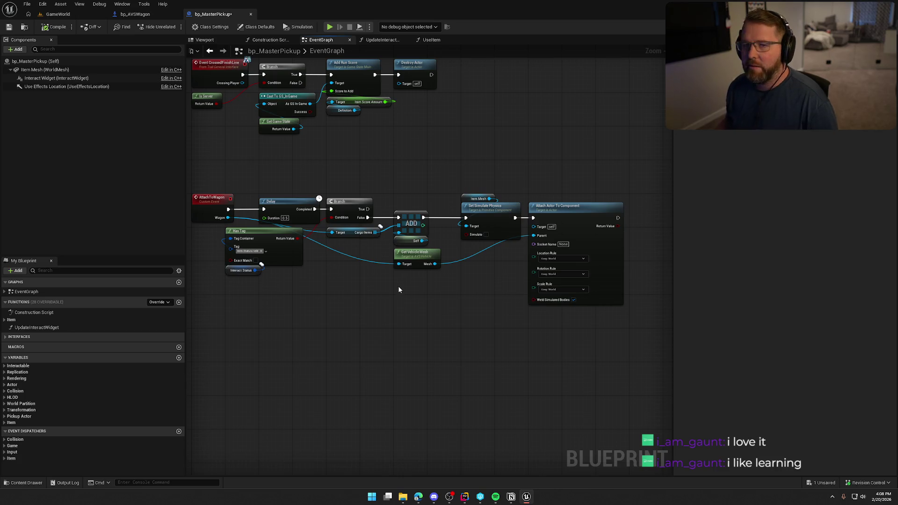
mouse_move(343, 294)
left_mouse_down()
mouse_move(344, 303)
mouse_move(326, 305)
left_mouse_up()
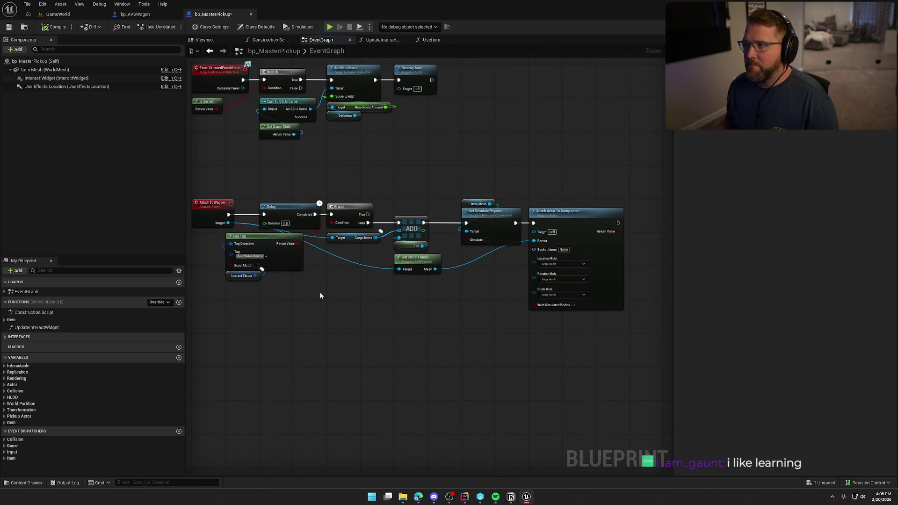
left_click(36, 70)
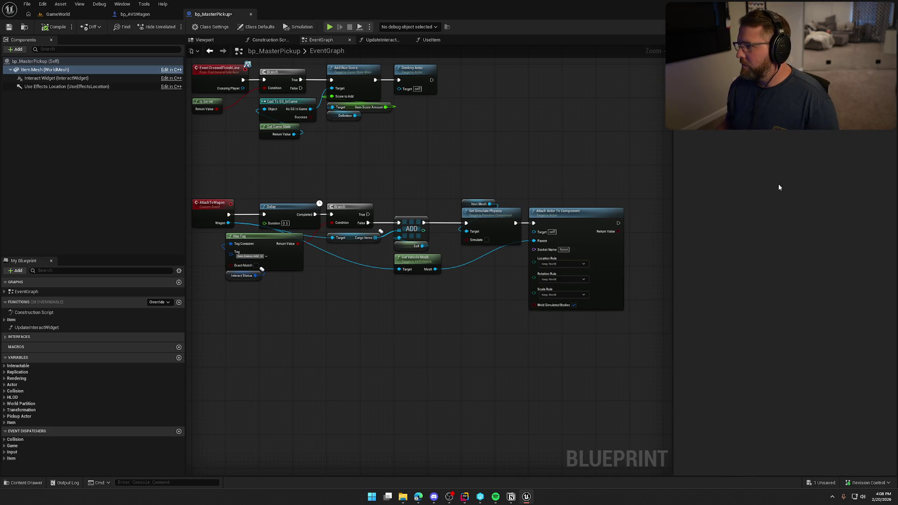
left_click(41, 61)
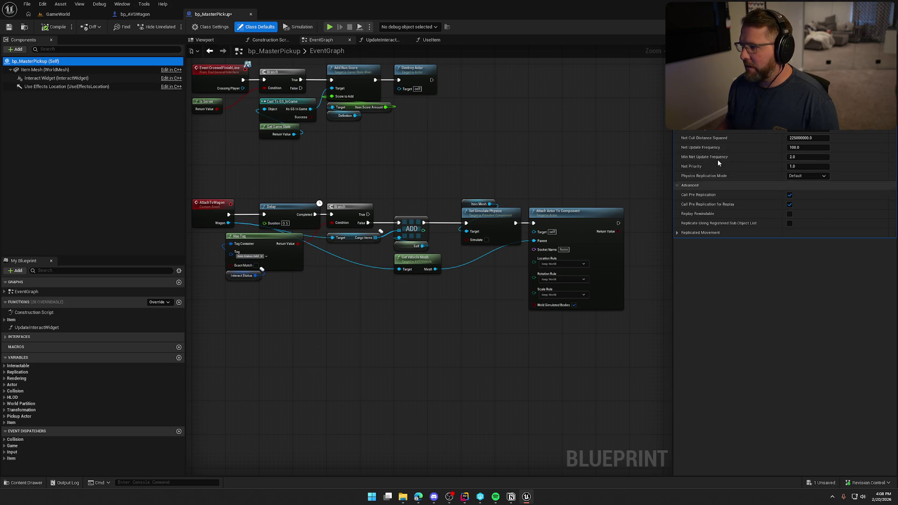
left_click(683, 84)
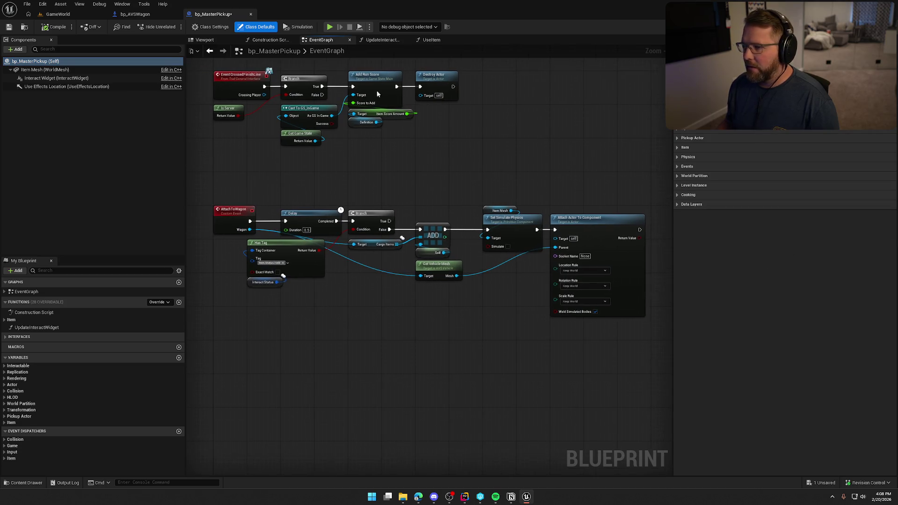
In bp_AVSWagon, check the CargoItems variable's RepNotify replication settings
left_click(128, 14)
left_click(20, 436)
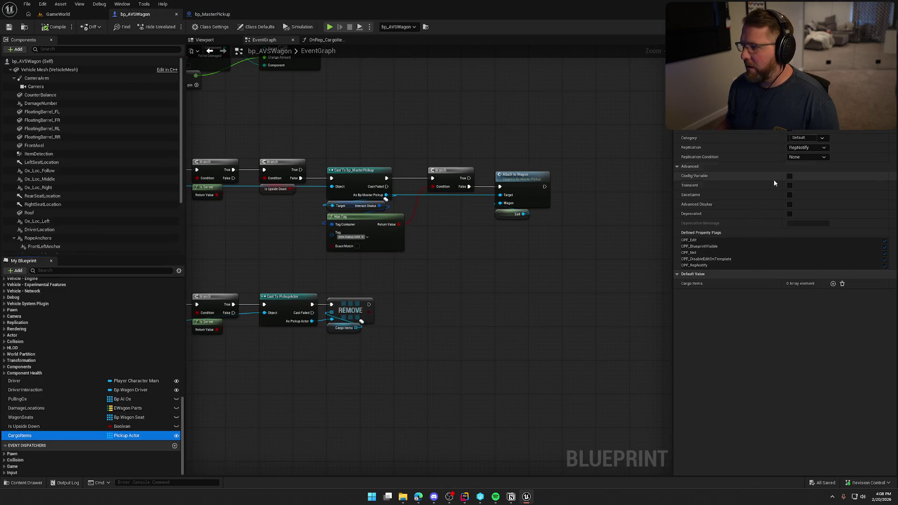
left_click_drag(447, 386, 538, 374)
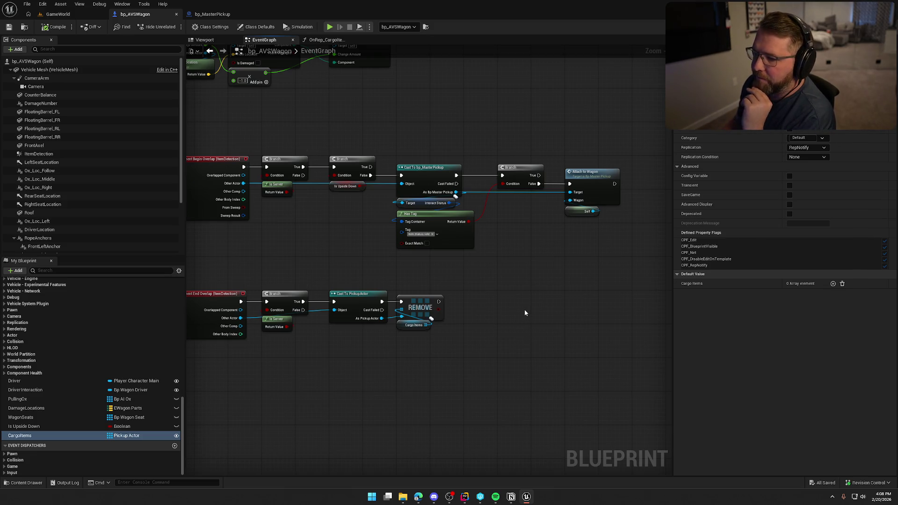
Review the OnRep_CargoItems and bp_MasterPickup graphs, then return to the running GameWorld session
mouse_move(510, 274)
left_mouse_down()
mouse_move(537, 233)
mouse_move(537, 274)
left_mouse_up()
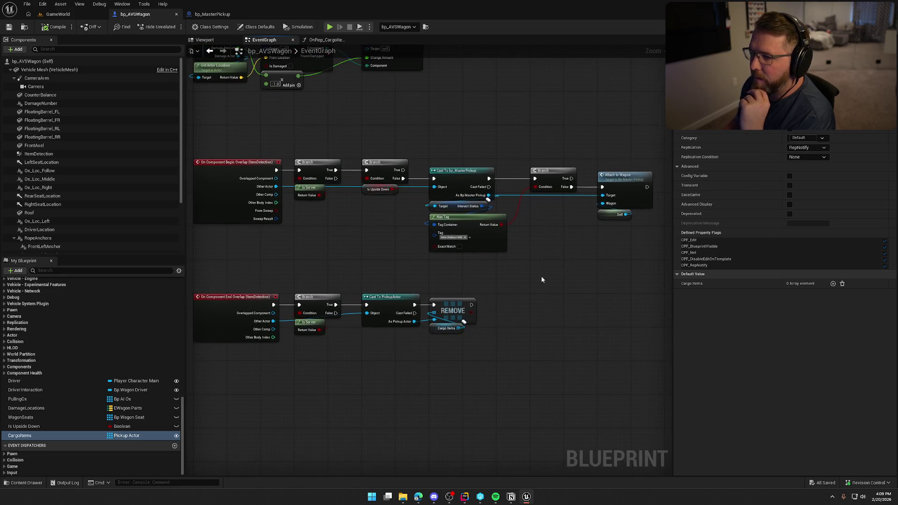
left_click(326, 40)
left_click(213, 14)
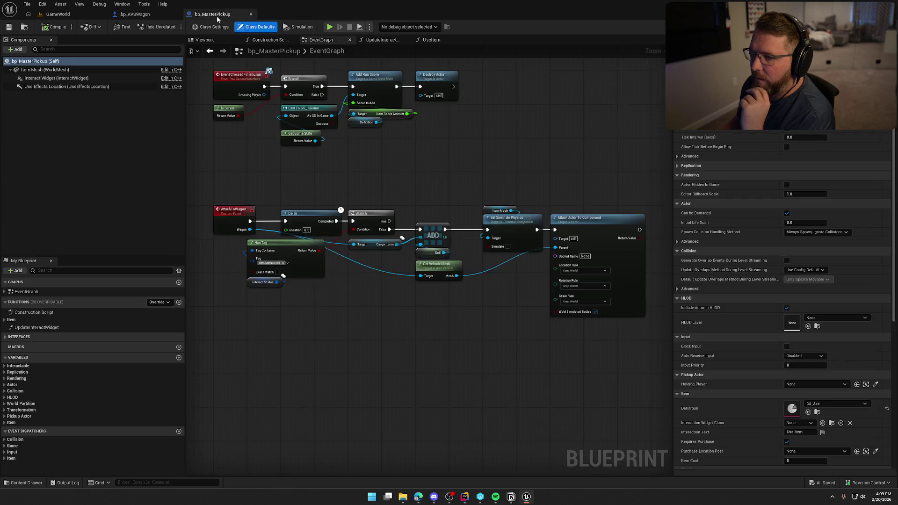
left_click_drag(500, 331, 494, 272)
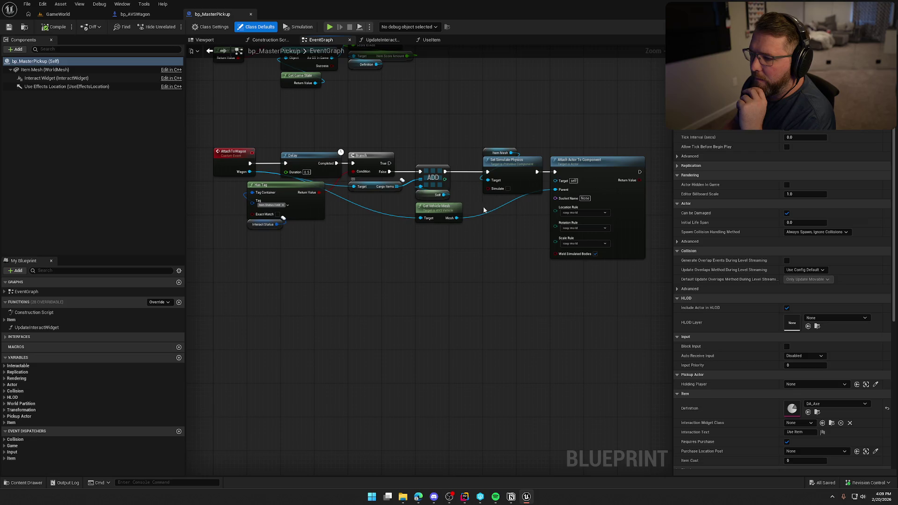
scroll(490, 269, "down", 2)
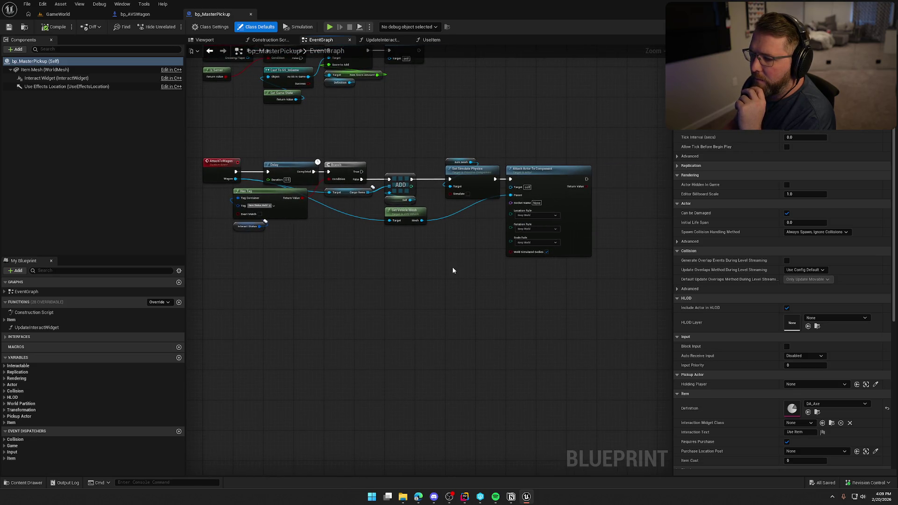
left_click_drag(349, 229, 368, 220)
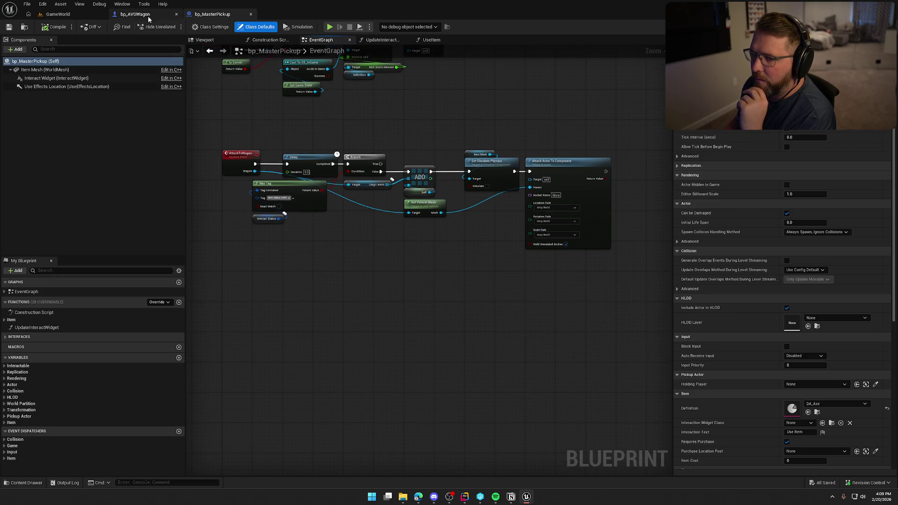
left_click(141, 15)
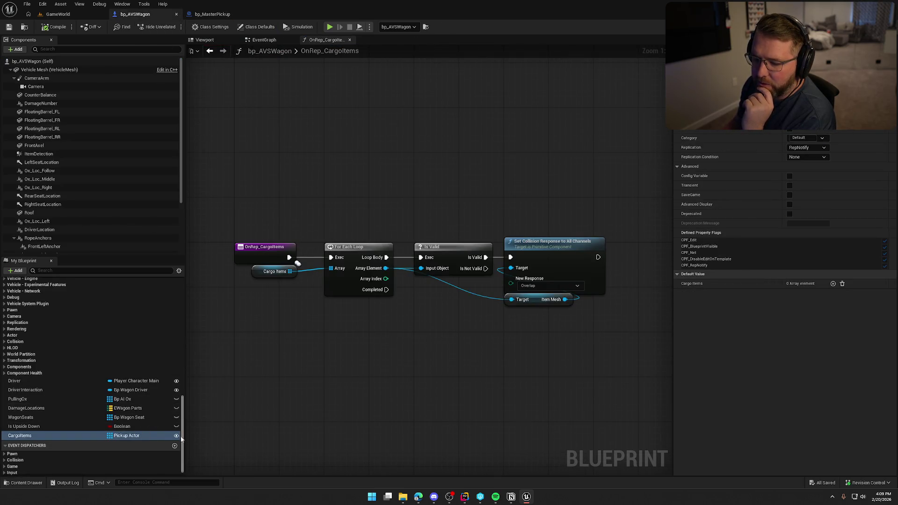
left_click(58, 14)
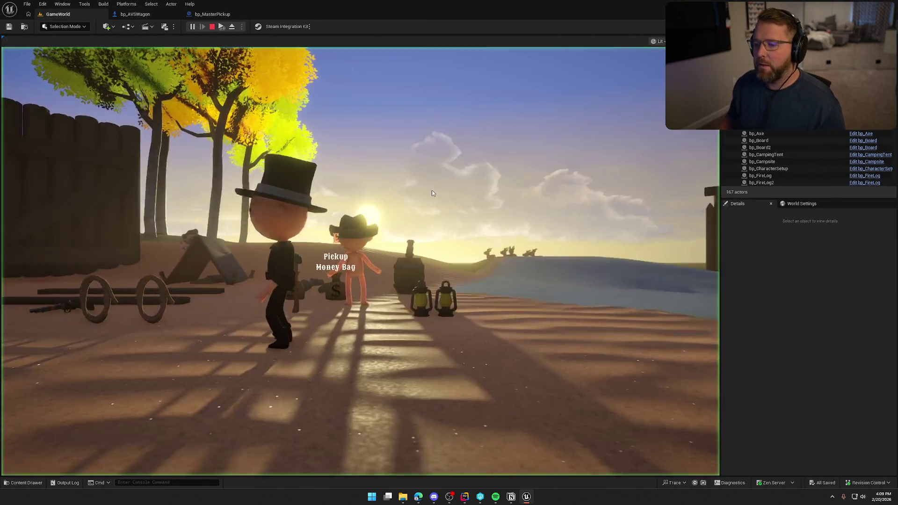
Pick up the money bag, carry it to the covered wagon and drop it inside
left_click(431, 193)
key("e")
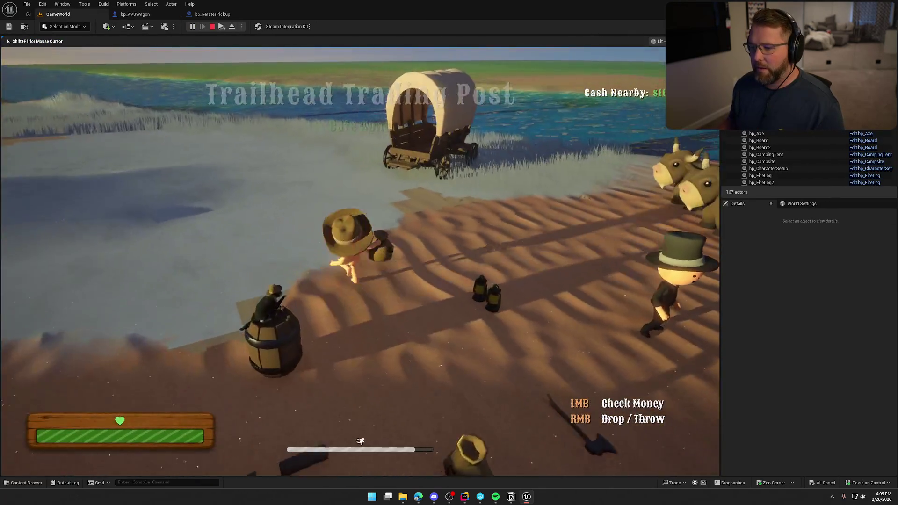
key("w")
right_click(361, 261)
key("s")
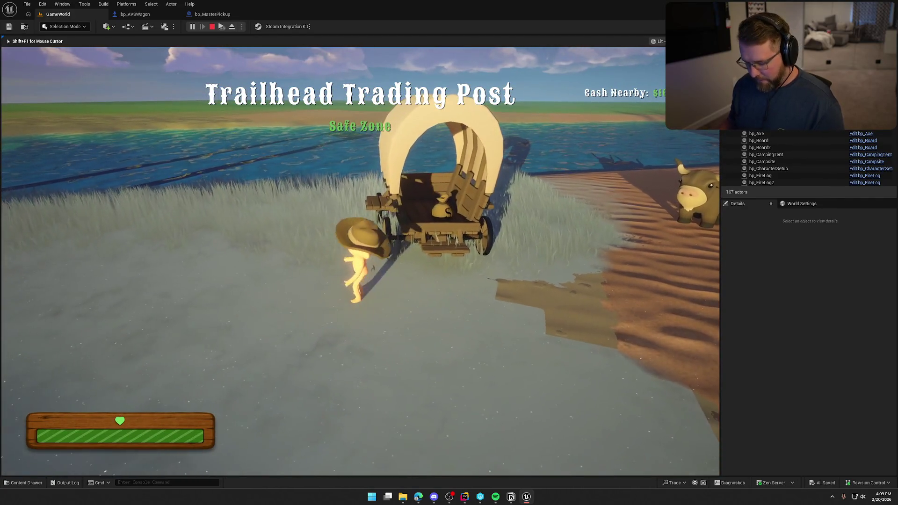
Eject, filter the wagon's details by 'carg' to check Cargo Items, then stop play
key("F8")
left_click(439, 196)
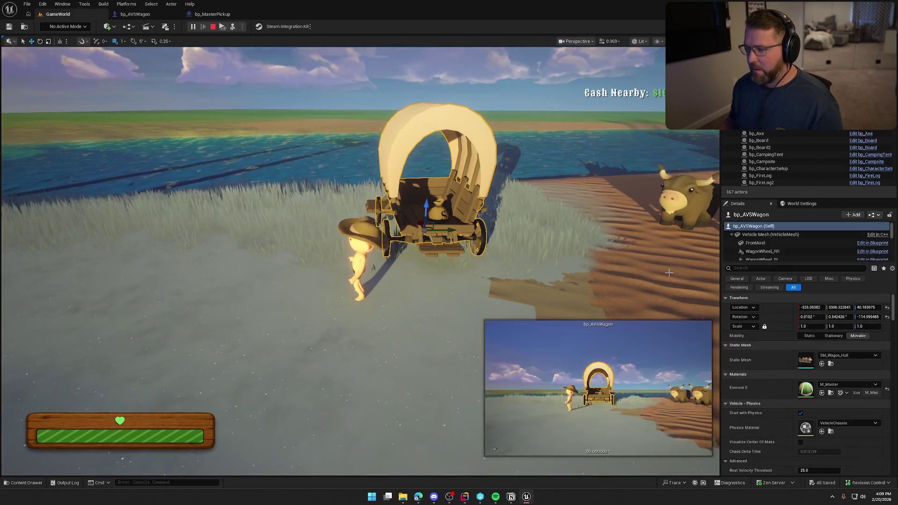
scroll(768, 373, "down", 15)
scroll(771, 381, "down", 15)
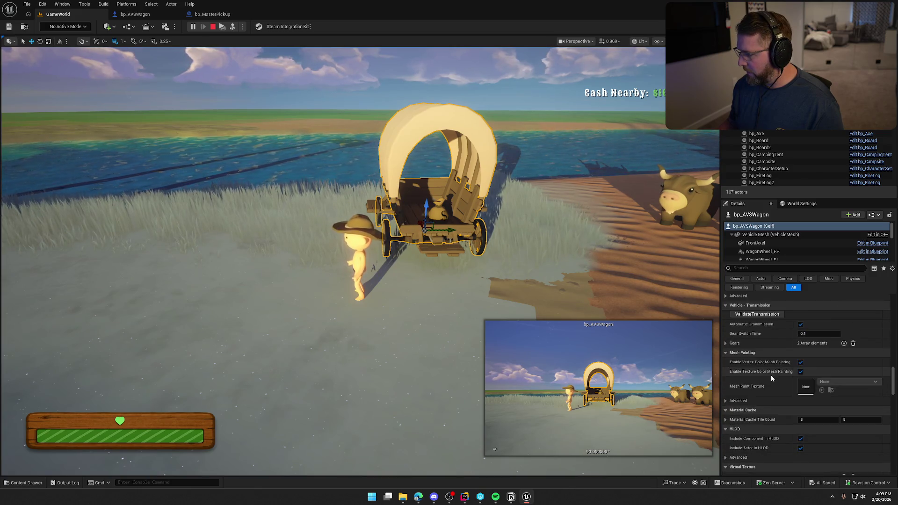
left_click(746, 267)
type("carg")
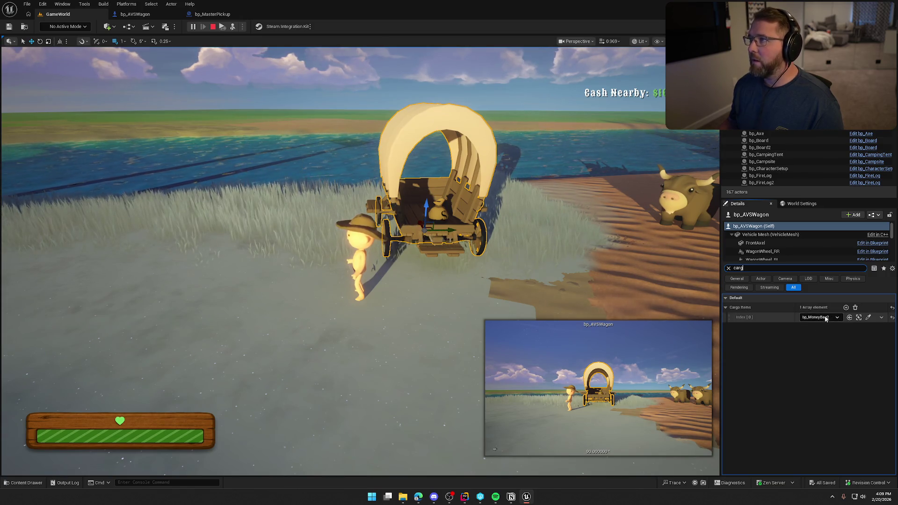
left_click(728, 268)
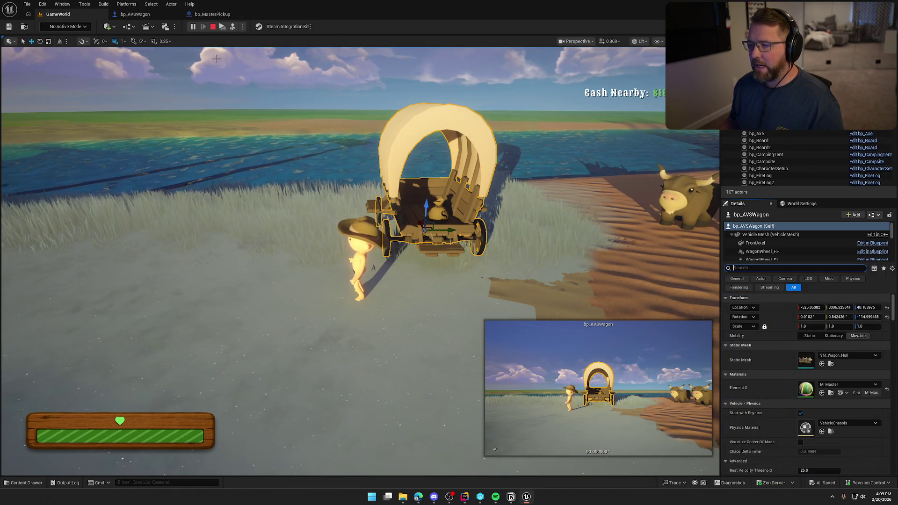
key("Escape")
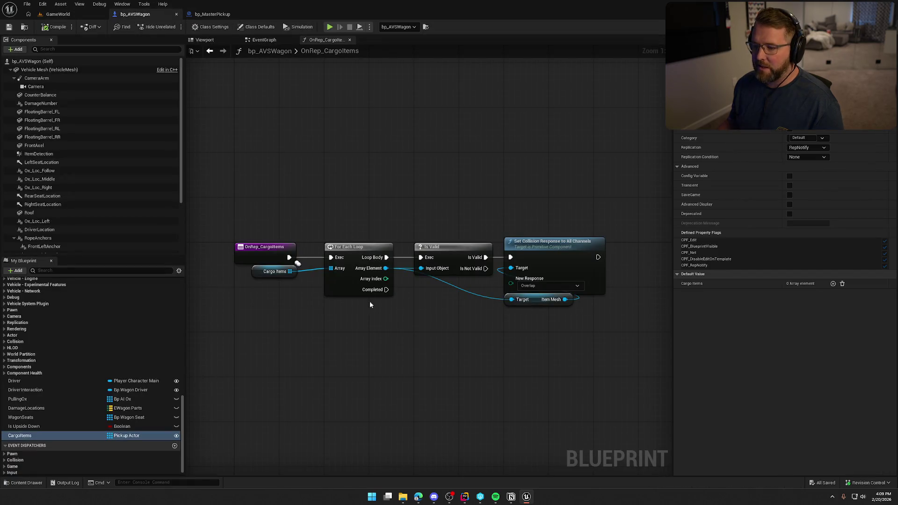
Inspect bp_MasterPickup's AttachToWagon chain, bringing the attach, Delay and Has Tag nodes into view
left_click_drag(256, 172, 494, 323)
left_click(503, 158)
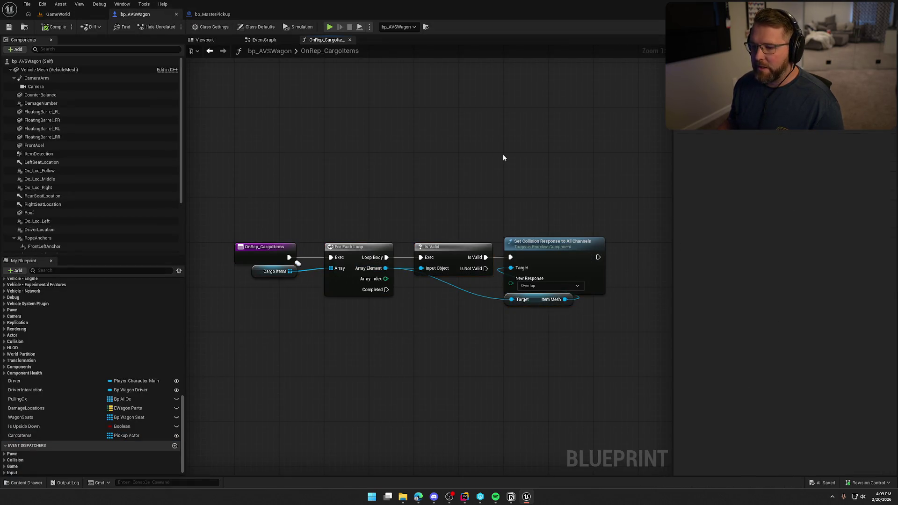
left_click(212, 14)
left_click_drag(217, 117, 585, 258)
left_click(499, 302)
mouse_move(435, 287)
left_mouse_down()
mouse_move(453, 281)
mouse_move(414, 255)
left_mouse_up()
scroll(377, 246, "up", 1)
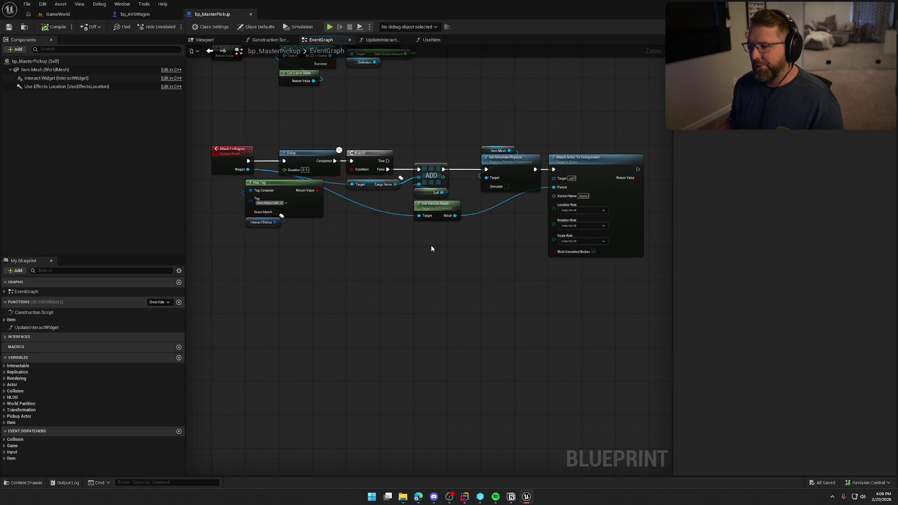
scroll(384, 260, "up", 2)
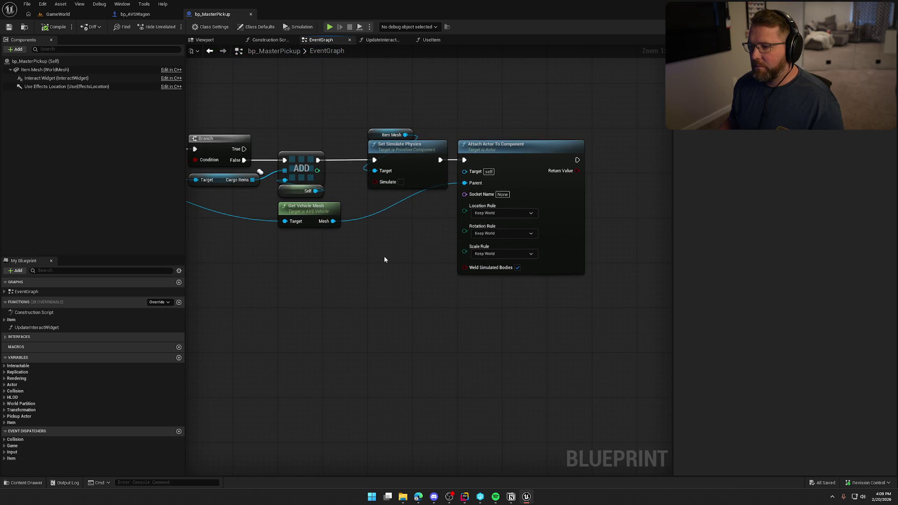
left_click_drag(384, 260, 436, 261)
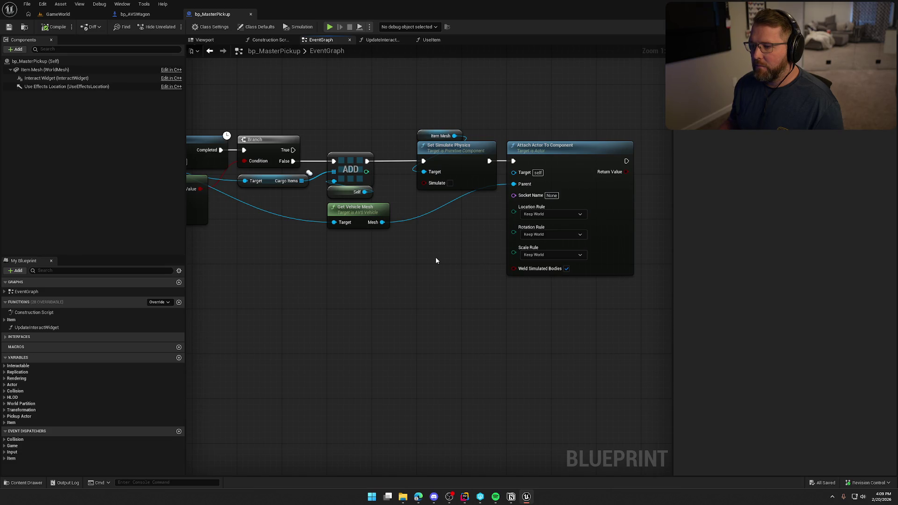
scroll(434, 257, "down", 2)
mouse_move(434, 257)
left_mouse_down()
mouse_move(493, 246)
mouse_move(491, 238)
left_mouse_up()
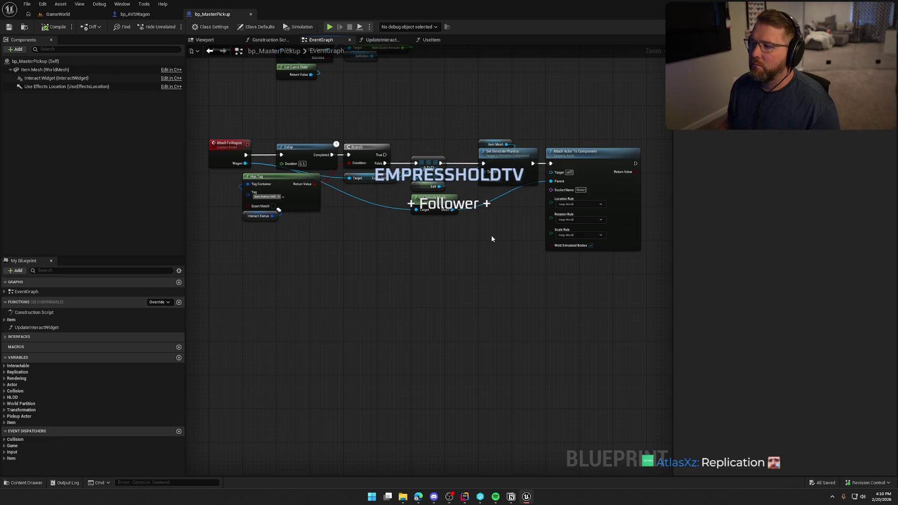
Play GameWorld, walk the character to the wagon and climb into the driver seat, then stop
left_click(63, 15)
left_click(192, 26)
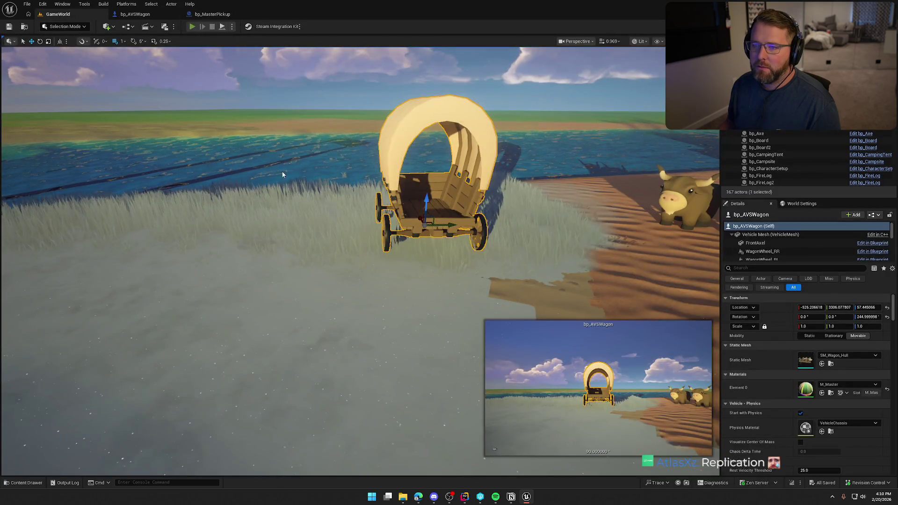
key("w")
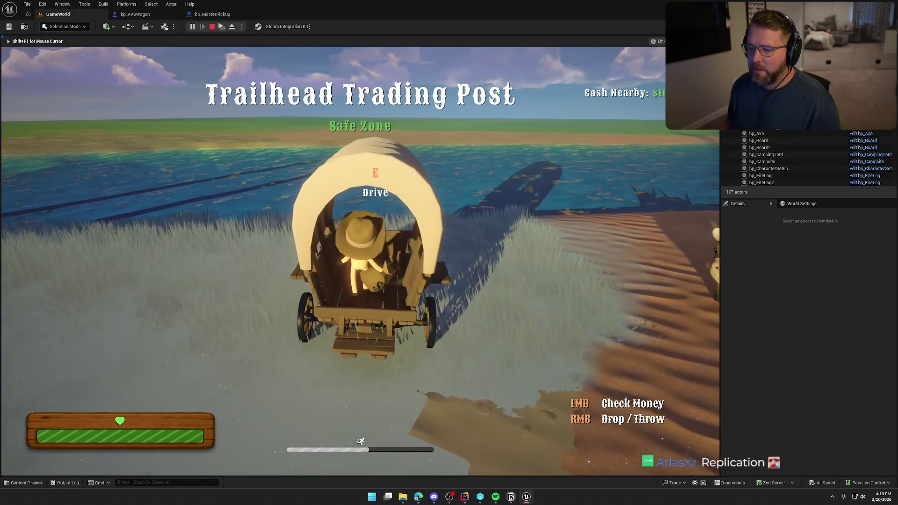
key("s")
key("w")
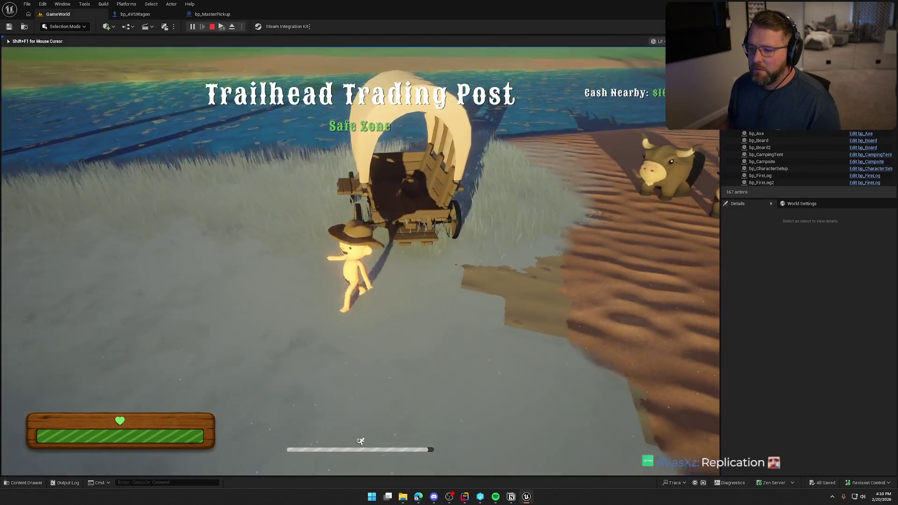
key("e")
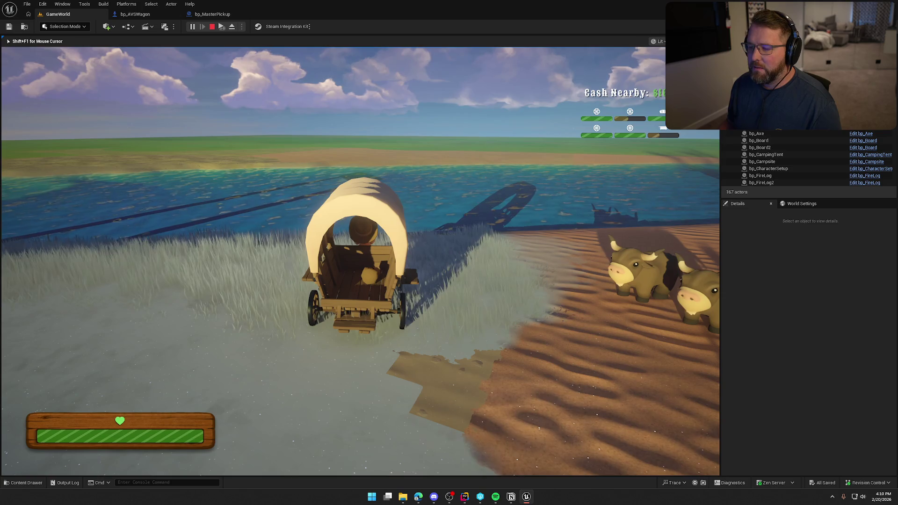
key("Escape")
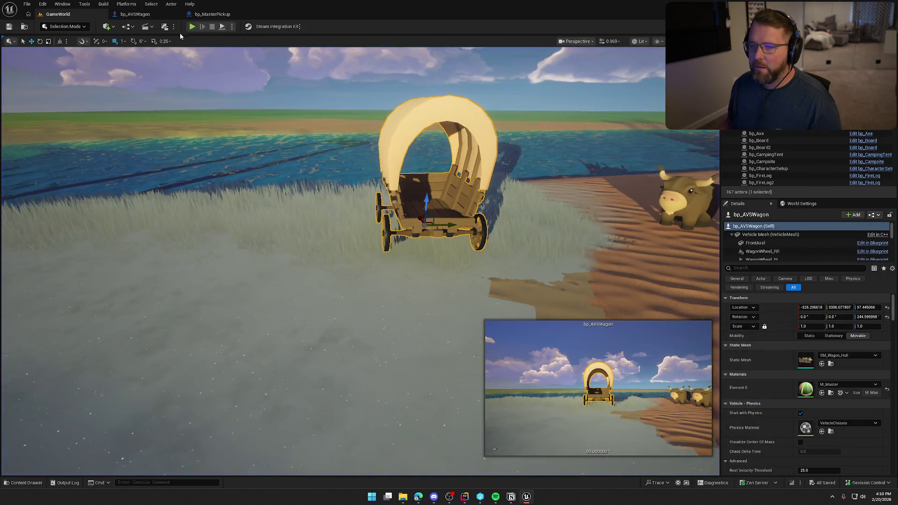
Replay with Client 1, board the wagon as the client and drive it back and forth
left_click(192, 27)
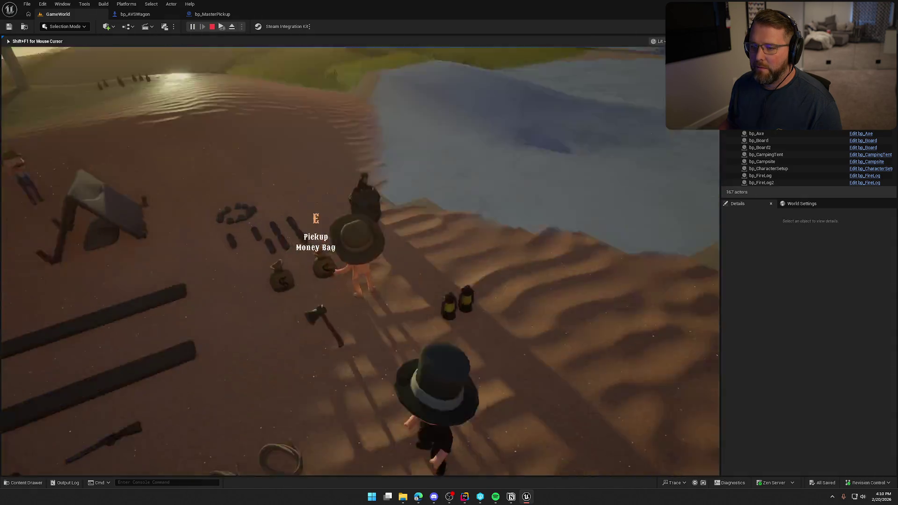
key("super")
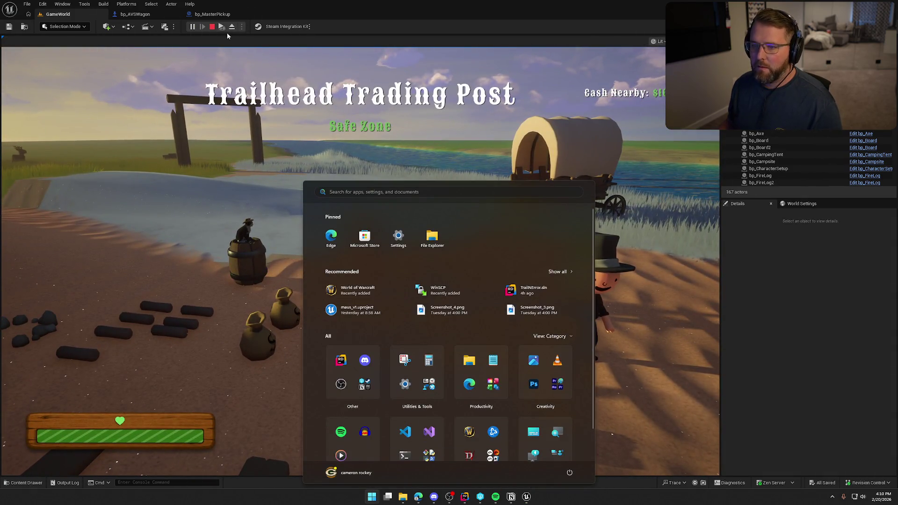
left_click(363, 151)
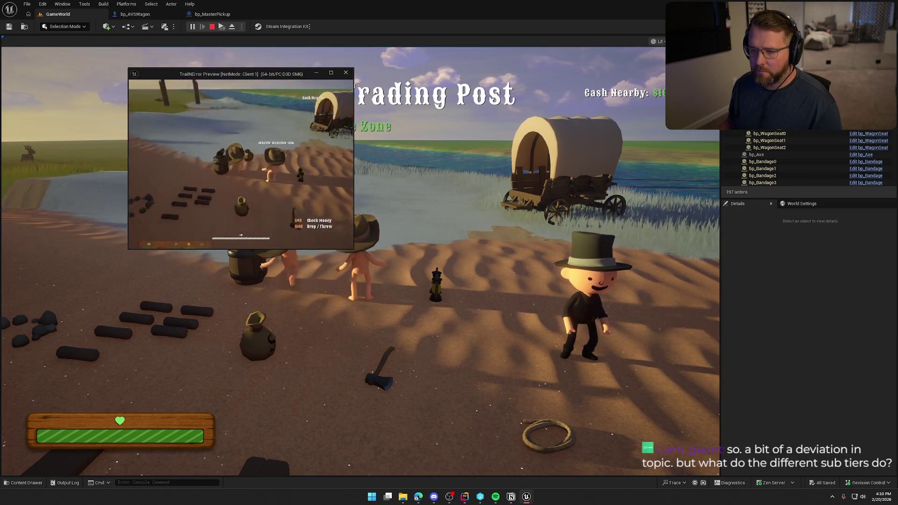
key("w")
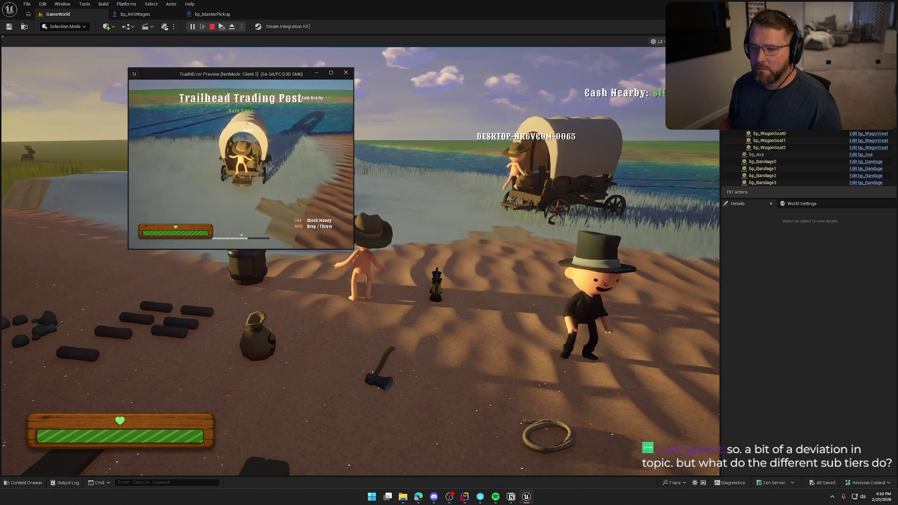
key("e")
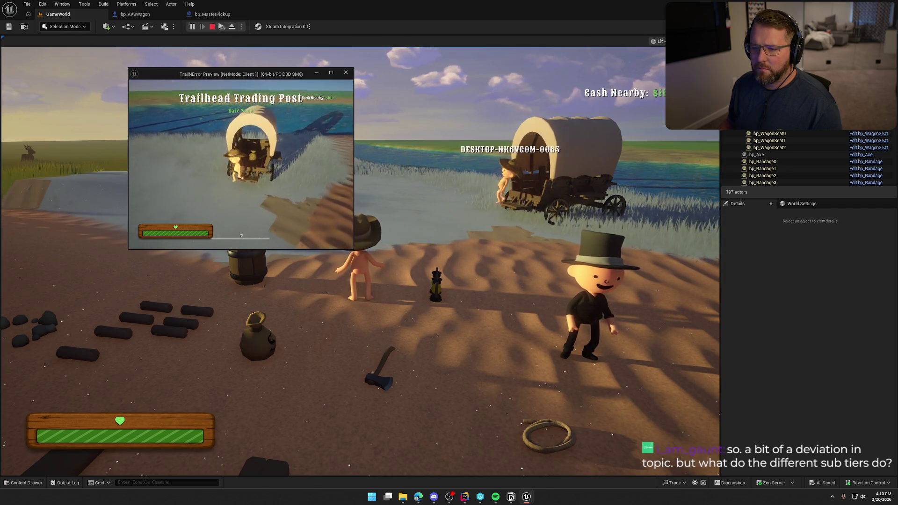
key("e")
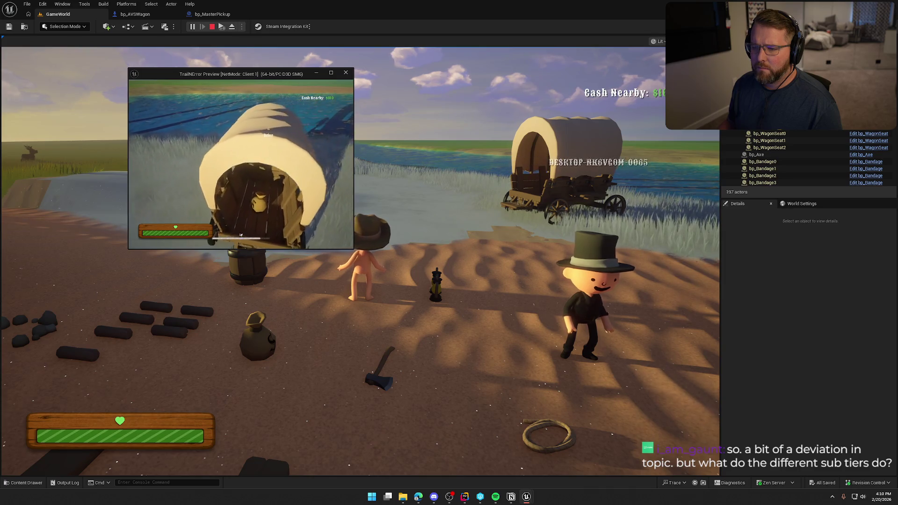
key("w")
key("s")
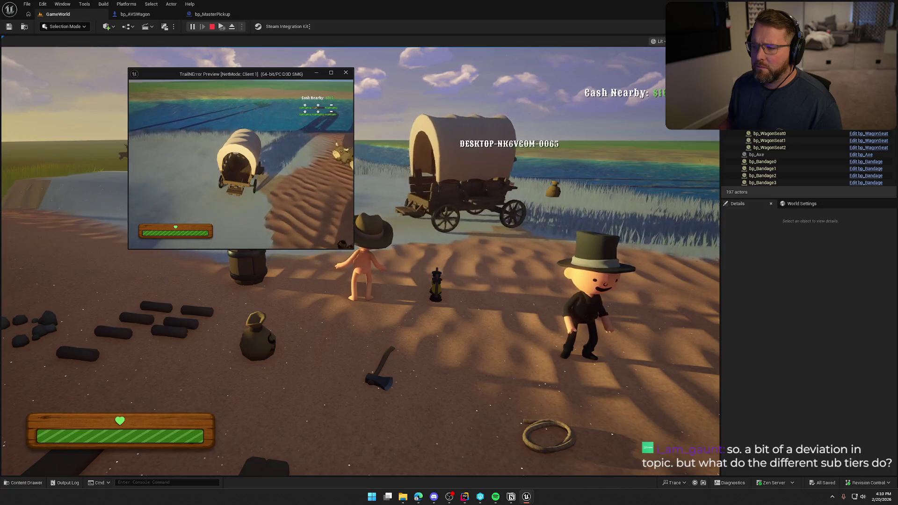
key("w")
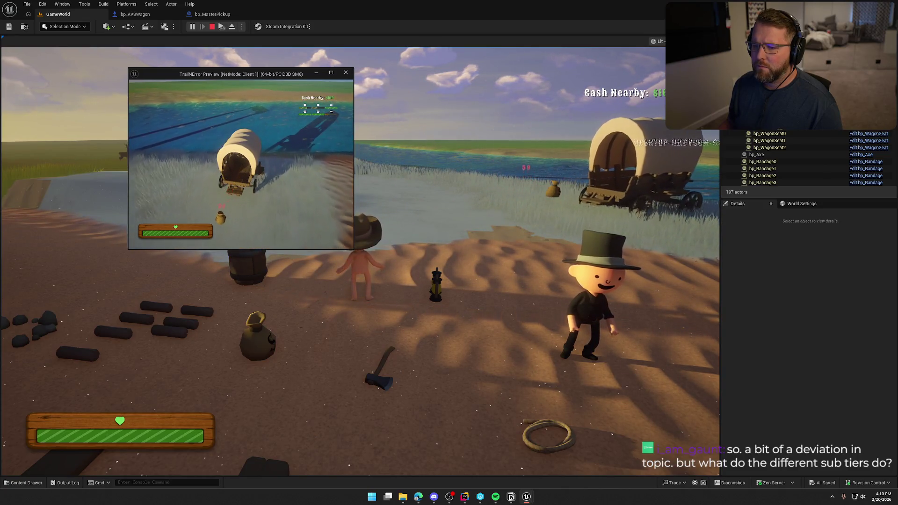
key("s")
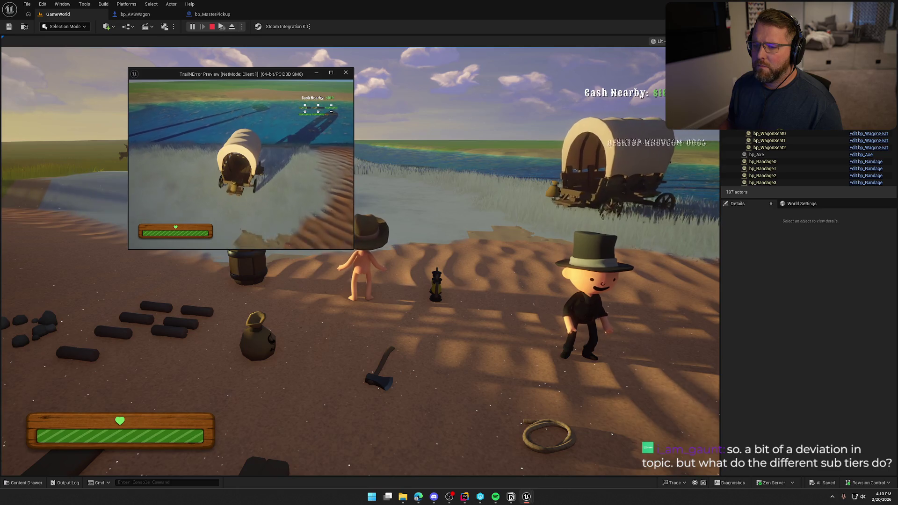
key("s")
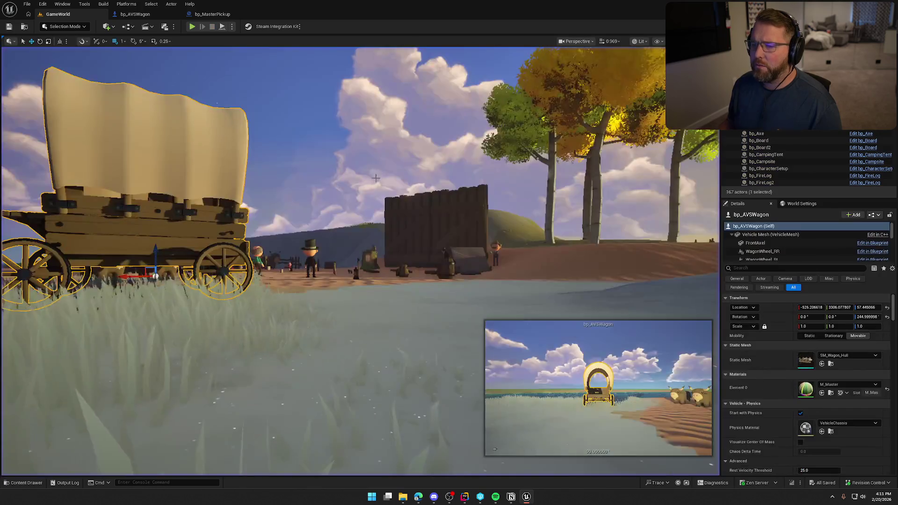
left_click(143, 16)
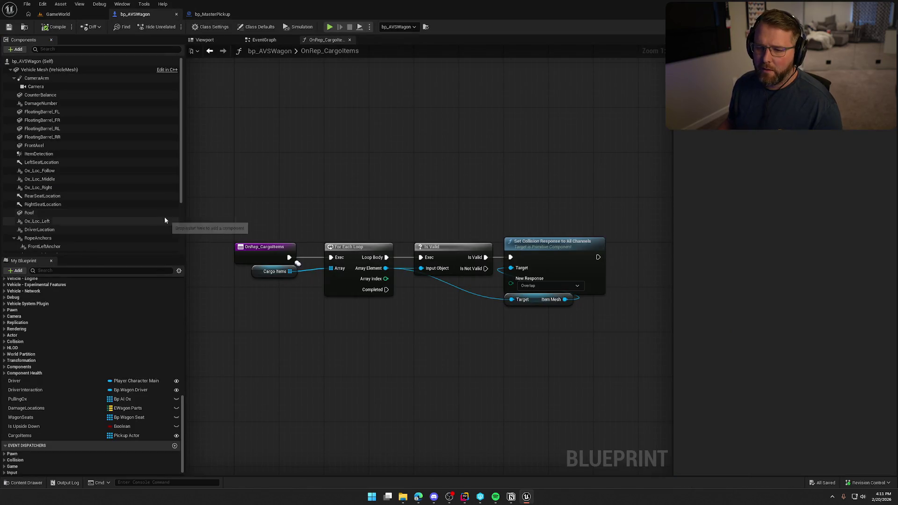
Select the Roof component and scroll through its physics and mesh settings in Details
left_click(92, 214)
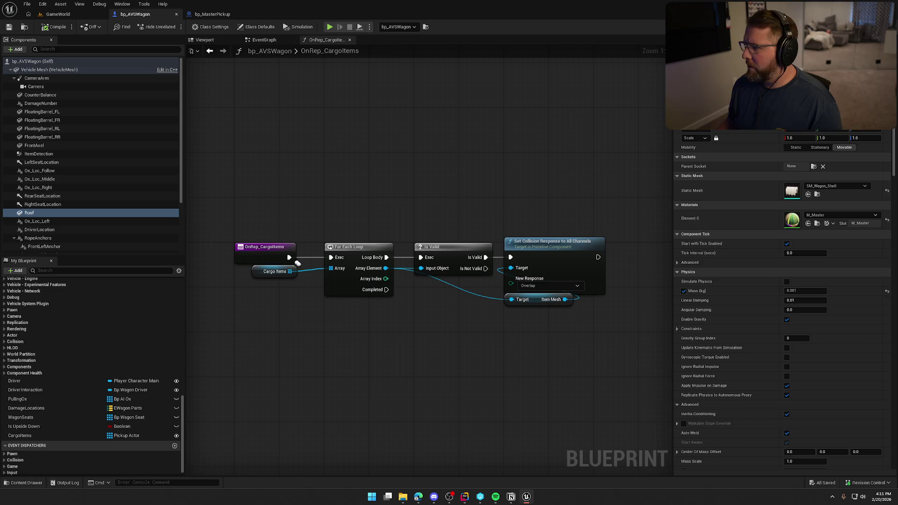
scroll(781, 300, "down", 10)
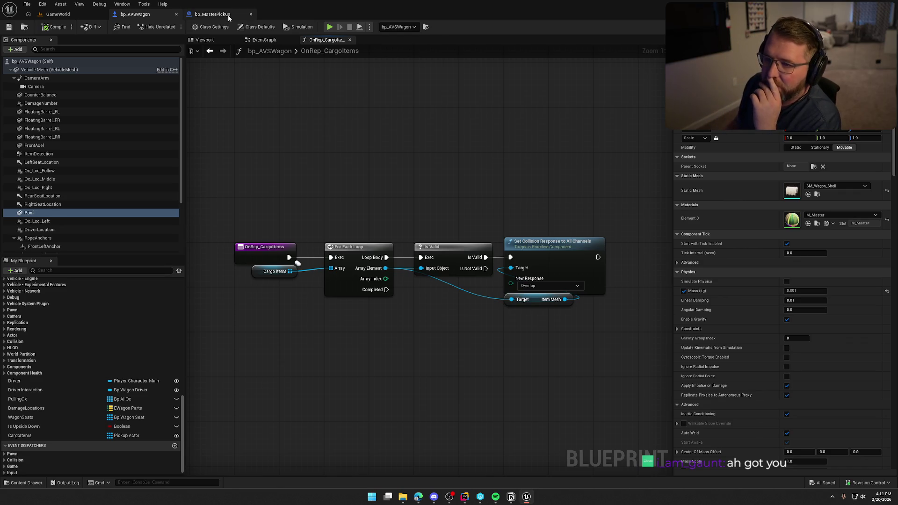
In bp_MasterPickup, wire Set Simulate Physics' exec output into Attach Actor To Component
left_click(212, 14)
left_click_drag(532, 163, 551, 163)
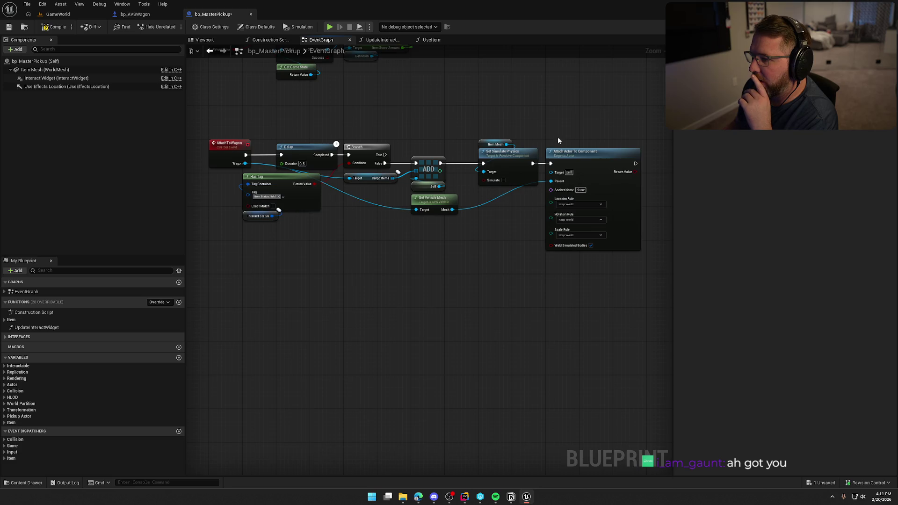
scroll(391, 223, "up", 2)
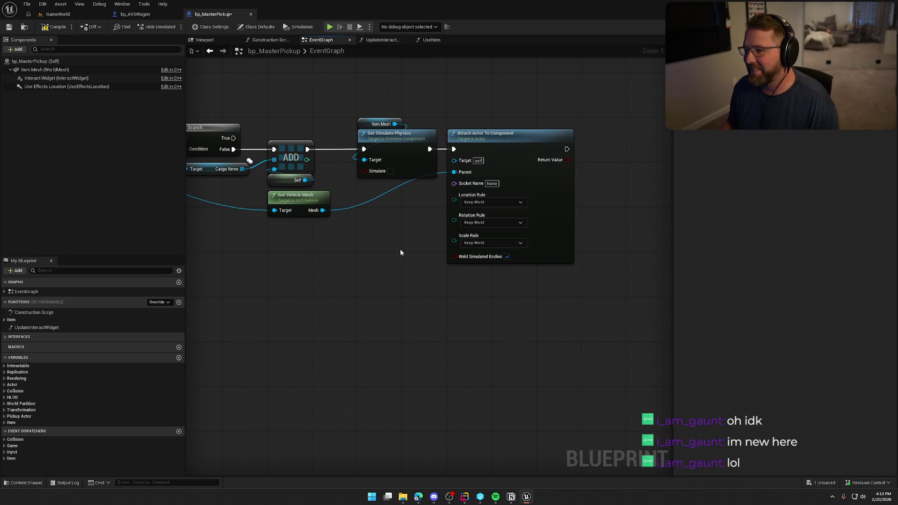
scroll(466, 285, "down", 1)
mouse_move(466, 285)
left_mouse_down()
mouse_move(496, 272)
mouse_move(476, 274)
left_mouse_up()
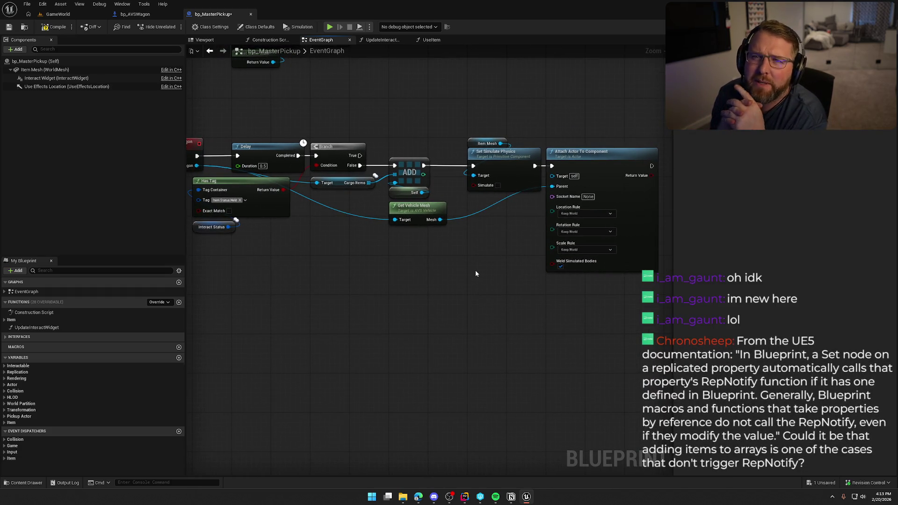
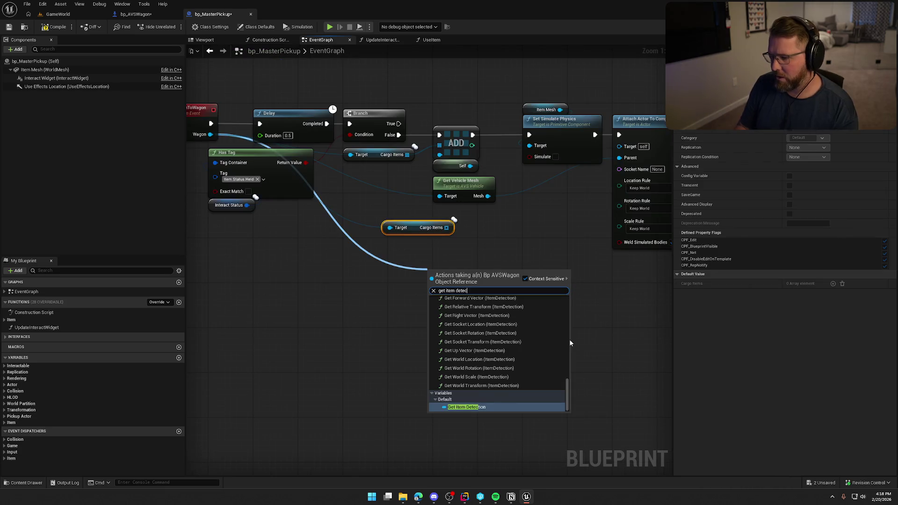
Wire a Get Item Detection getter into Attach Actor To Component's Parent pin and tidy the node
left_click(493, 402)
left_click_drag(496, 272, 619, 157)
left_click(492, 241)
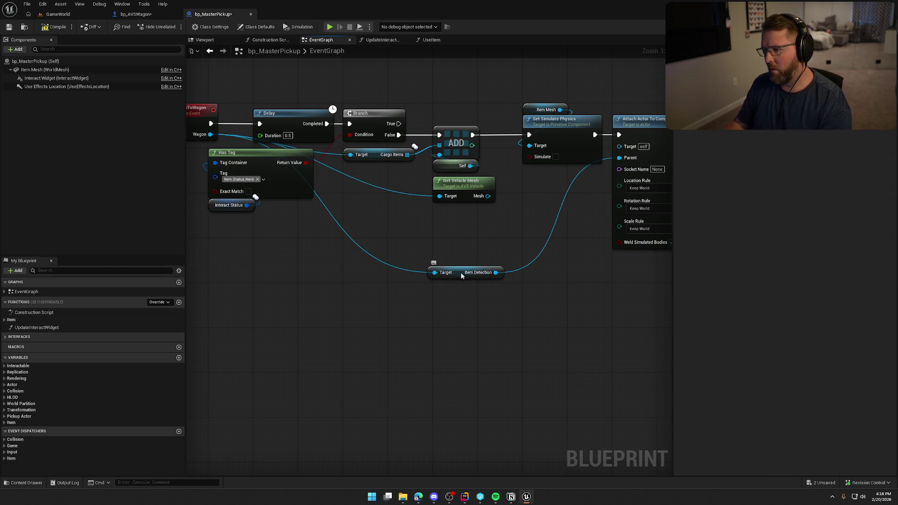
left_click_drag(468, 276, 473, 222)
Compile and save bp_MasterPickup, then start a play test from the GameWorld level
left_click(54, 27)
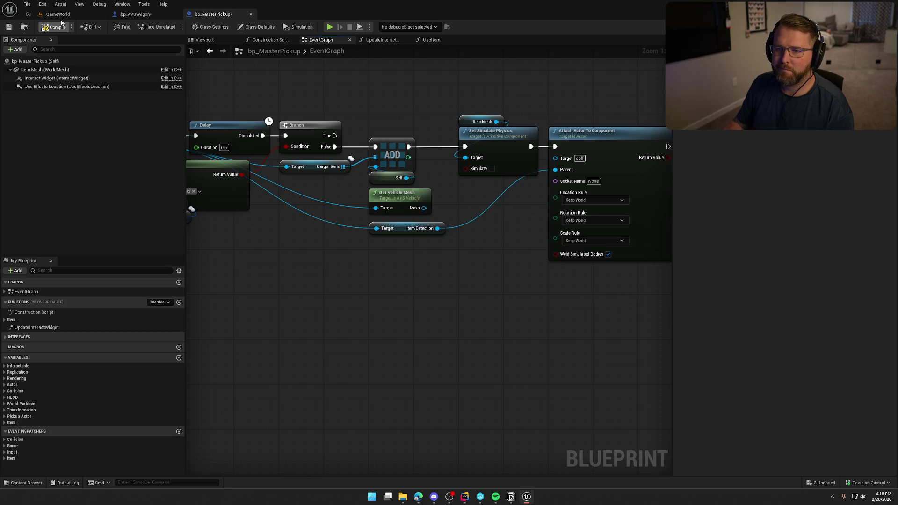
left_click(56, 14)
key("alt+p")
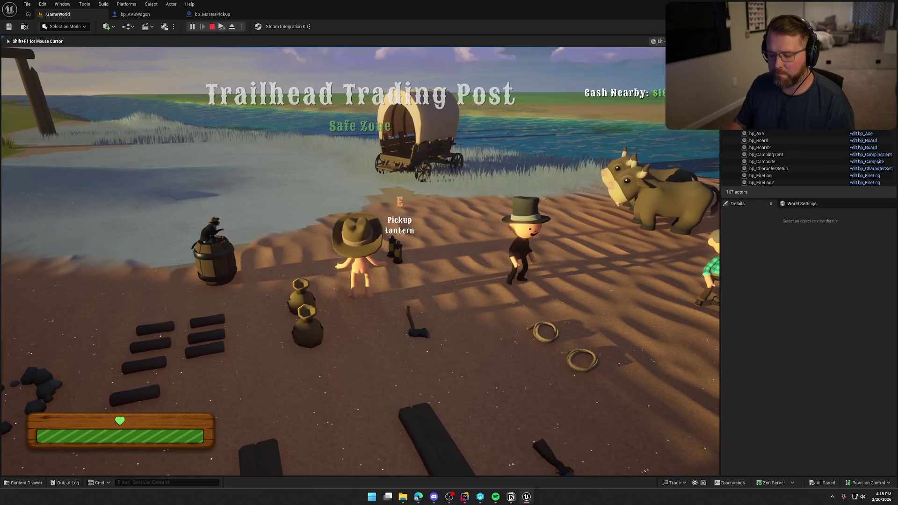
In the client window, walk the client player to the wagon and take the driver seat
key("super")
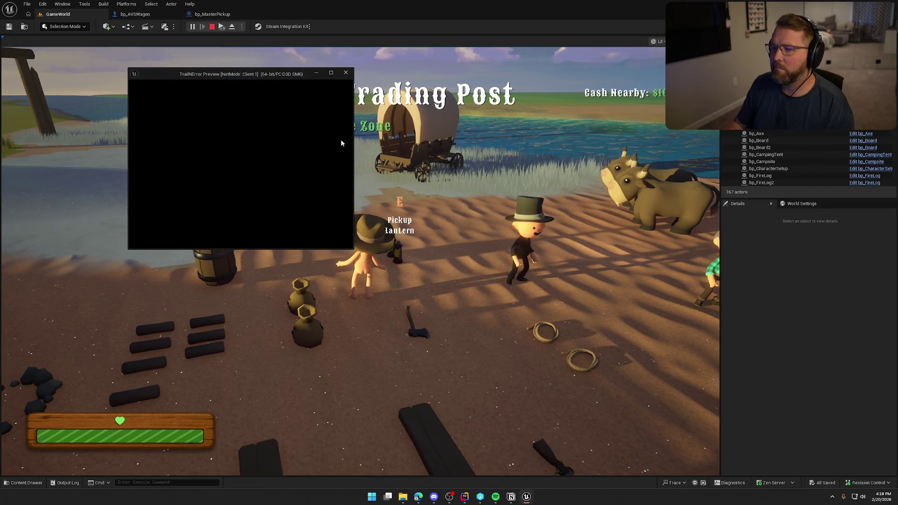
left_click(256, 135)
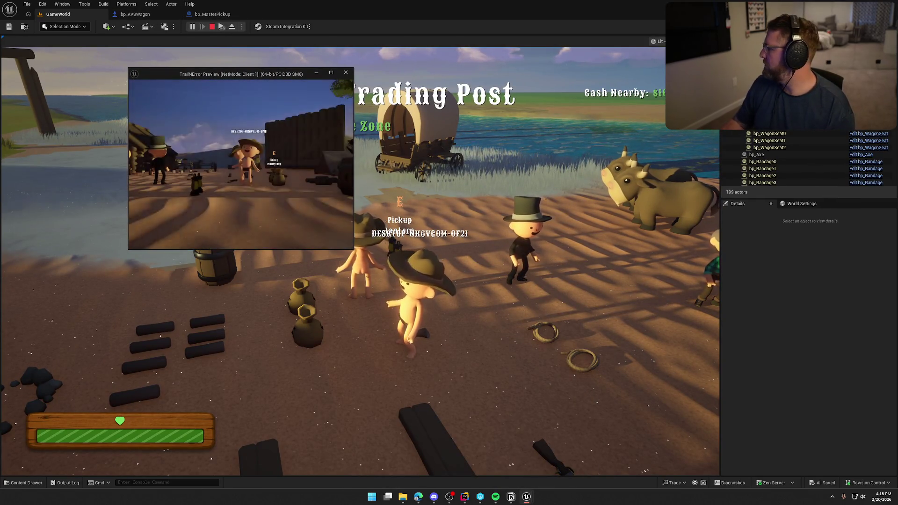
key("e")
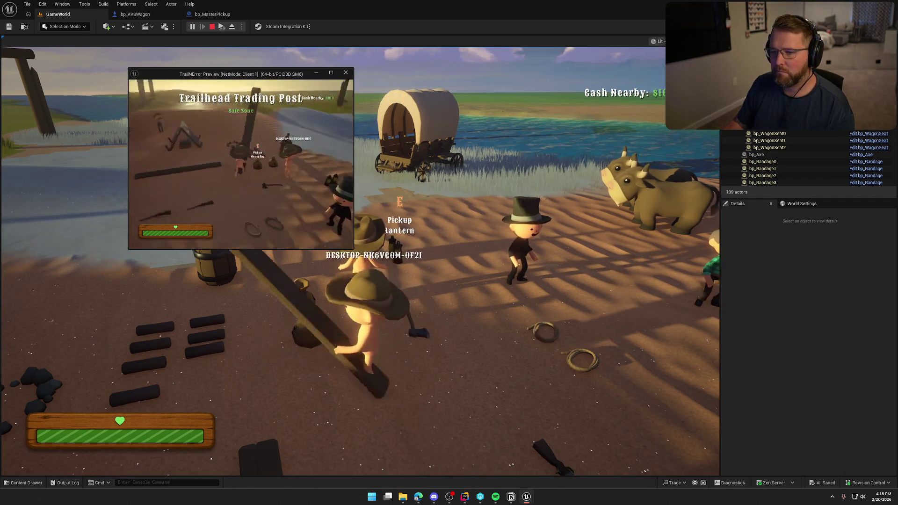
key("w")
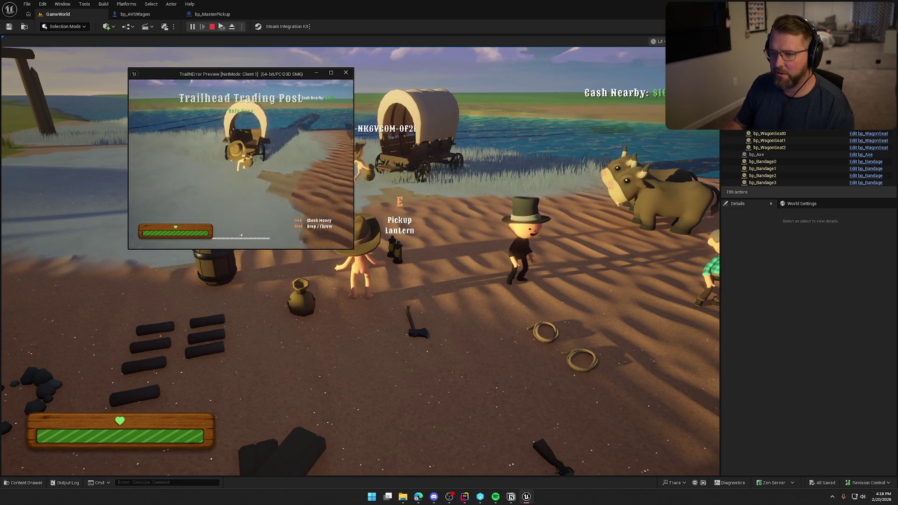
key("e")
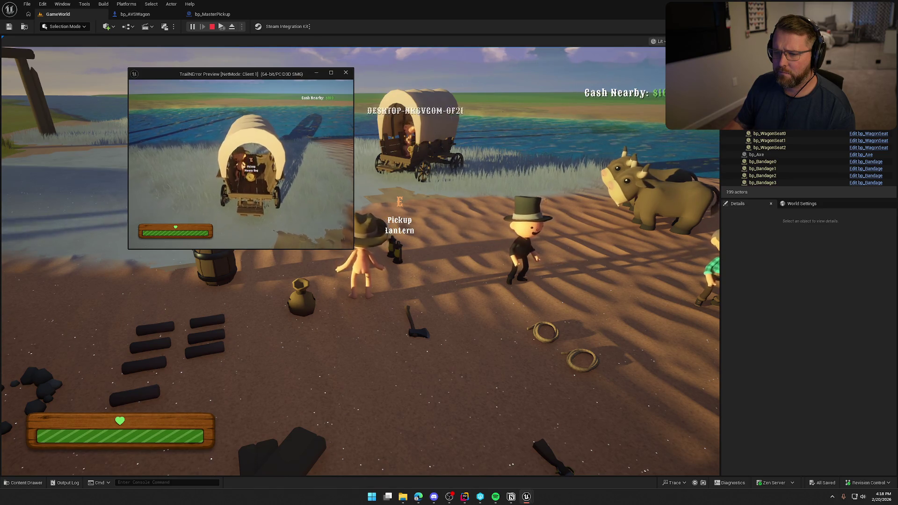
key("w")
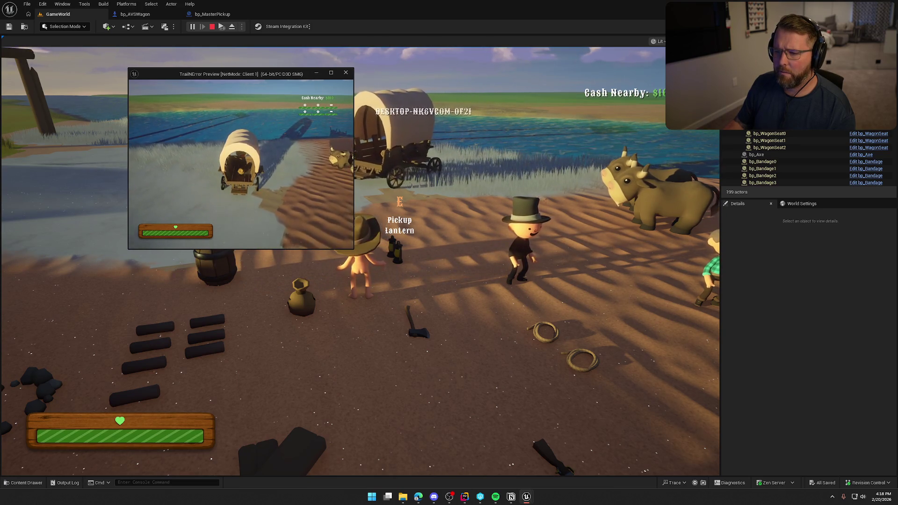
As the host, carry the money bag to the wagon and drop it into its bed
key("super")
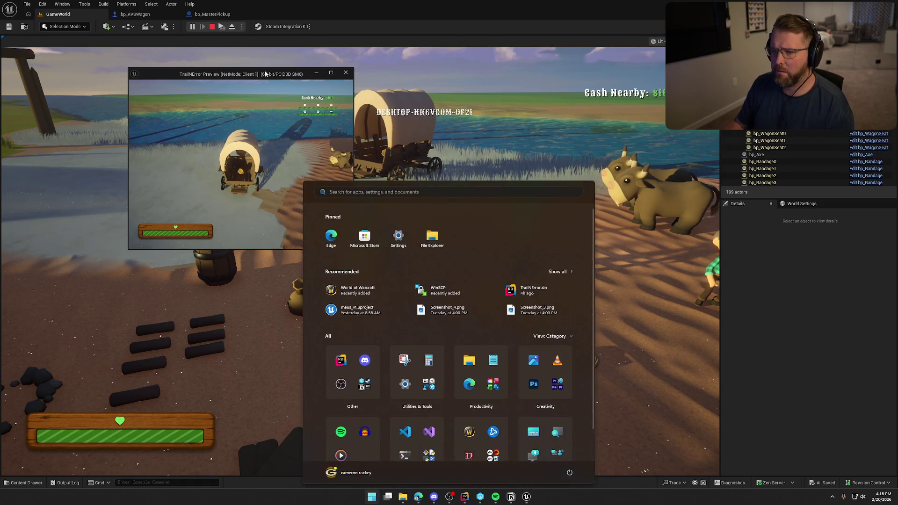
left_click(353, 170)
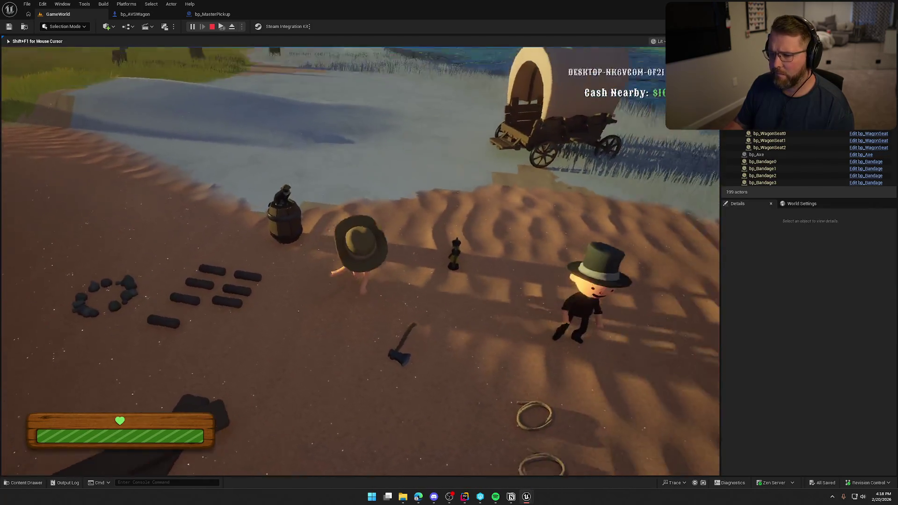
key("e")
key("w")
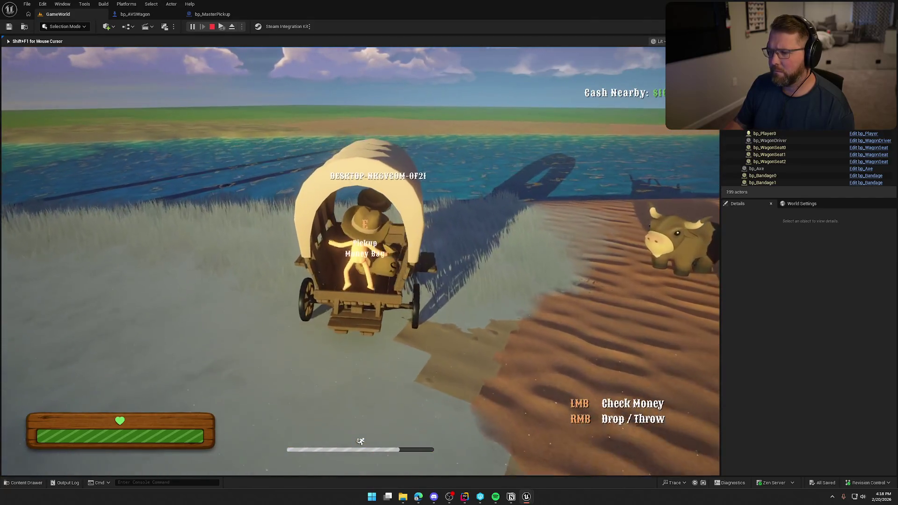
right_click(361, 261)
key("s")
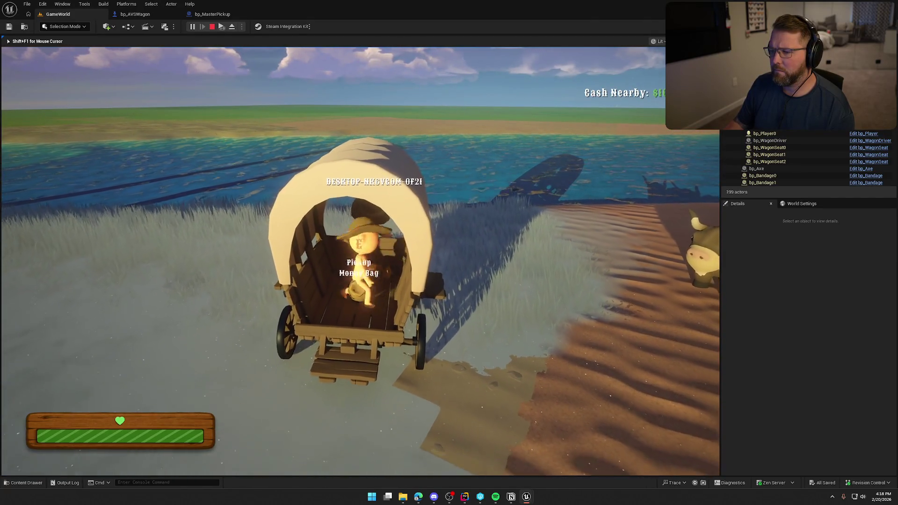
key("super")
key("super")
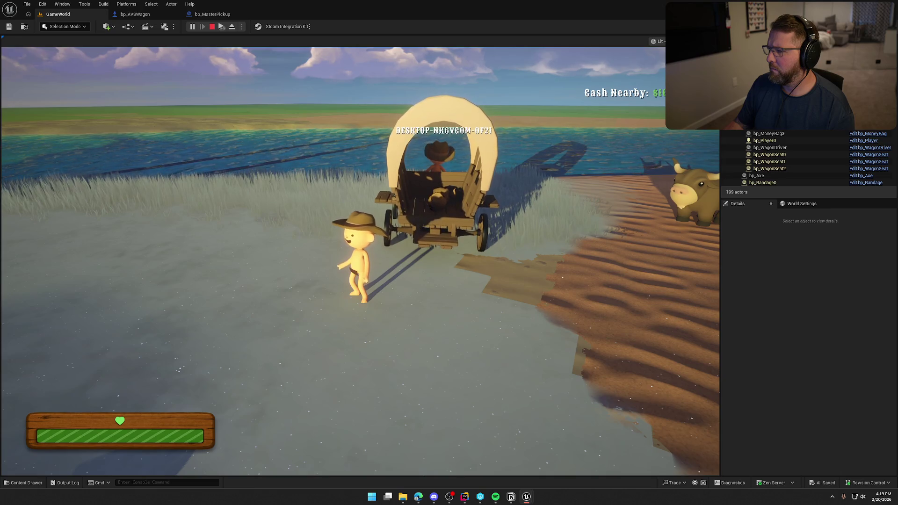
key("super")
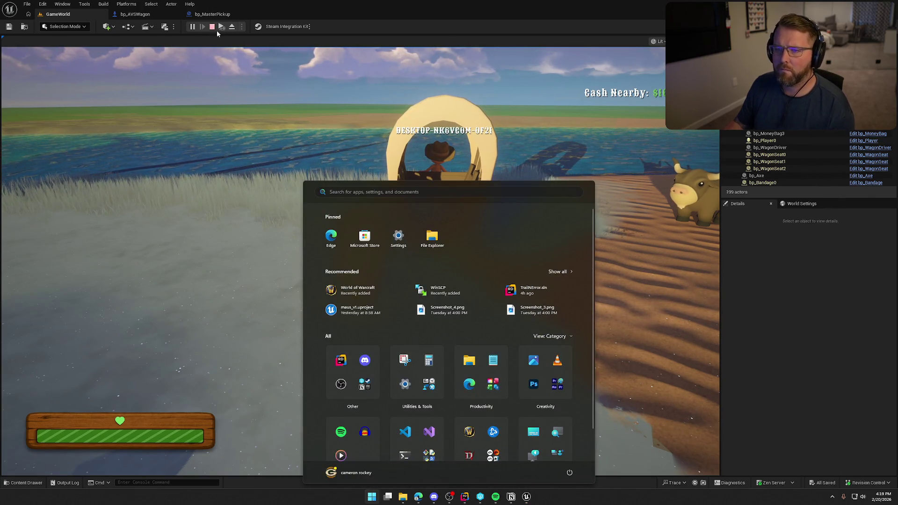
With a second client, walk to the wagon, take the money bag off, then stop the session
key("Escape")
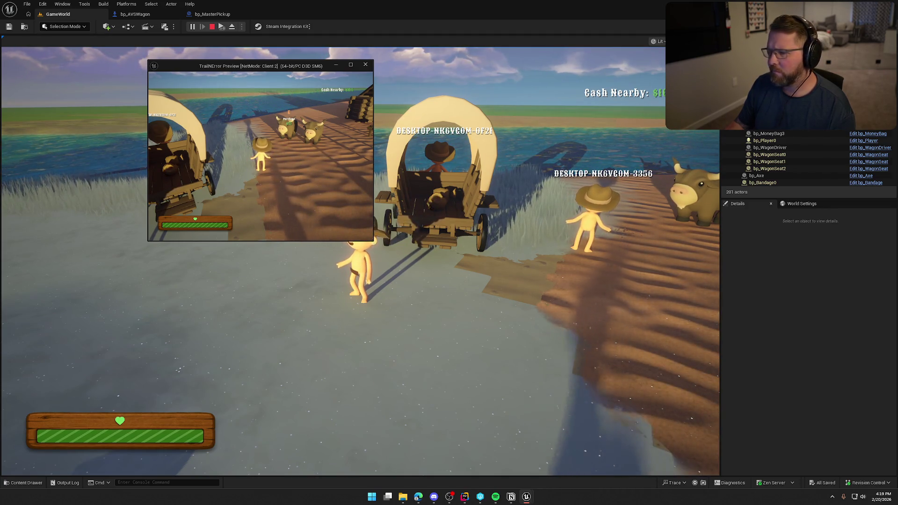
key("w")
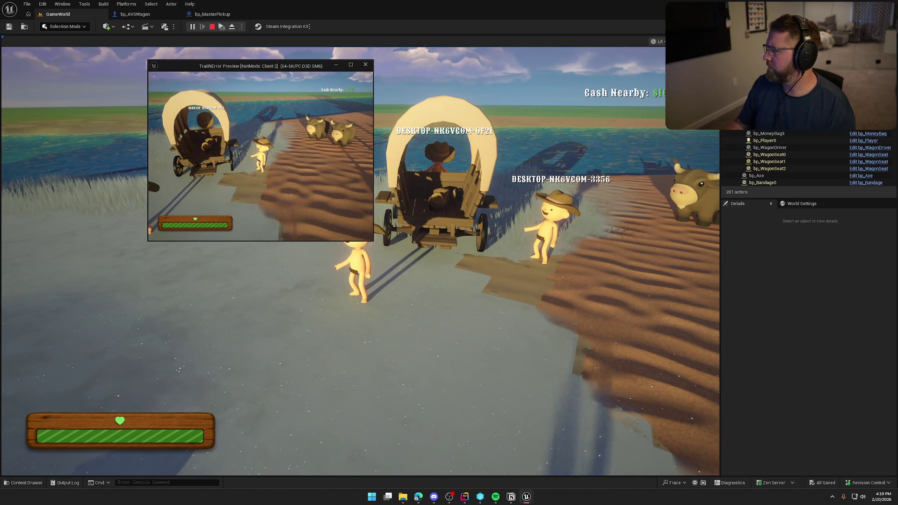
key("w")
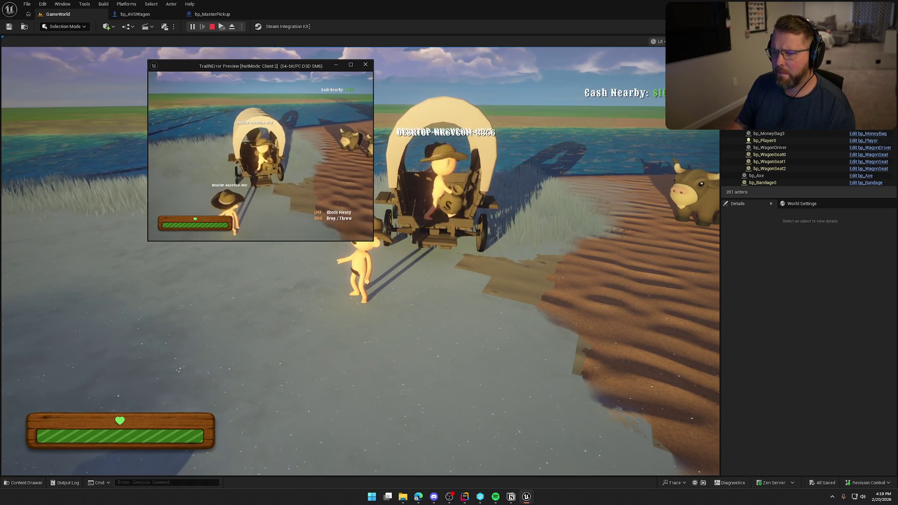
key("s")
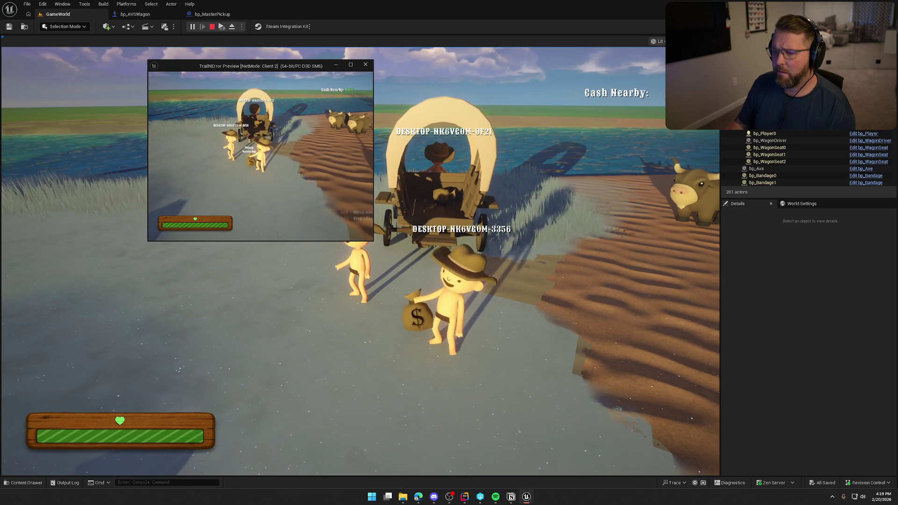
key("d")
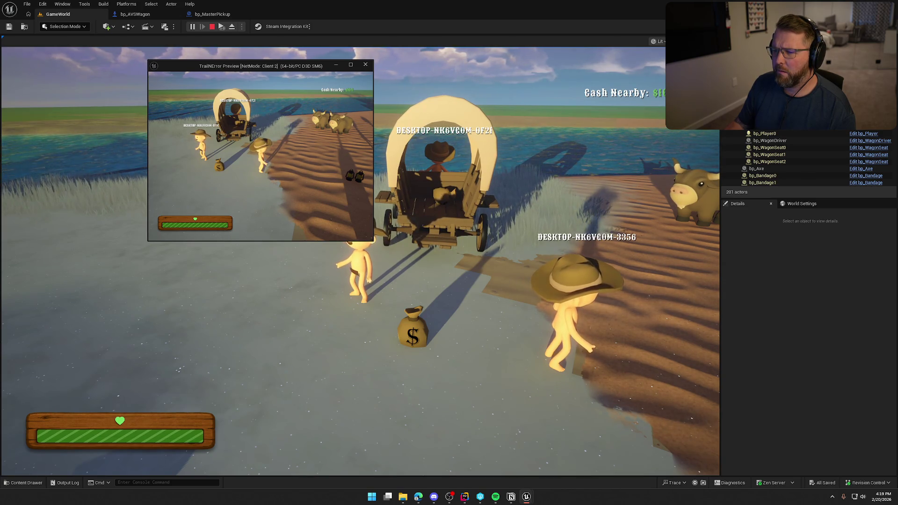
key("Escape")
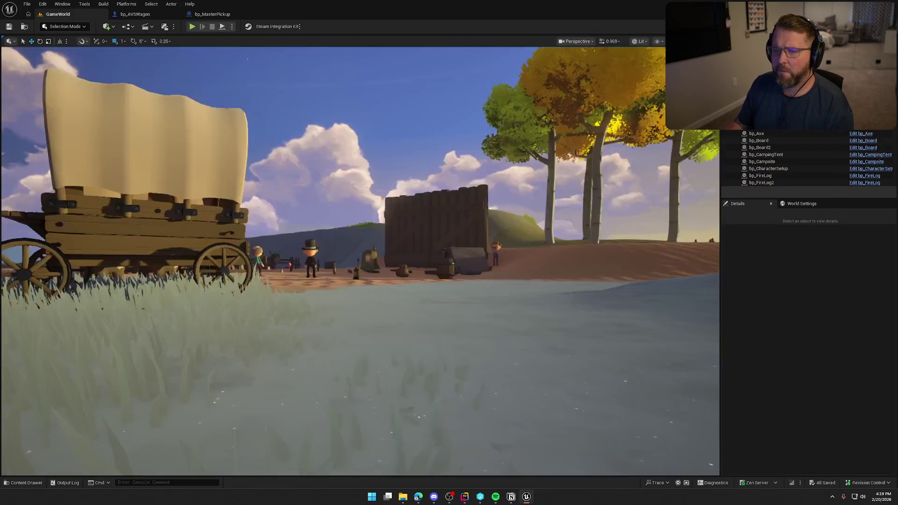
Start a new play session and drive the wagon toward the trading post
left_click(192, 27)
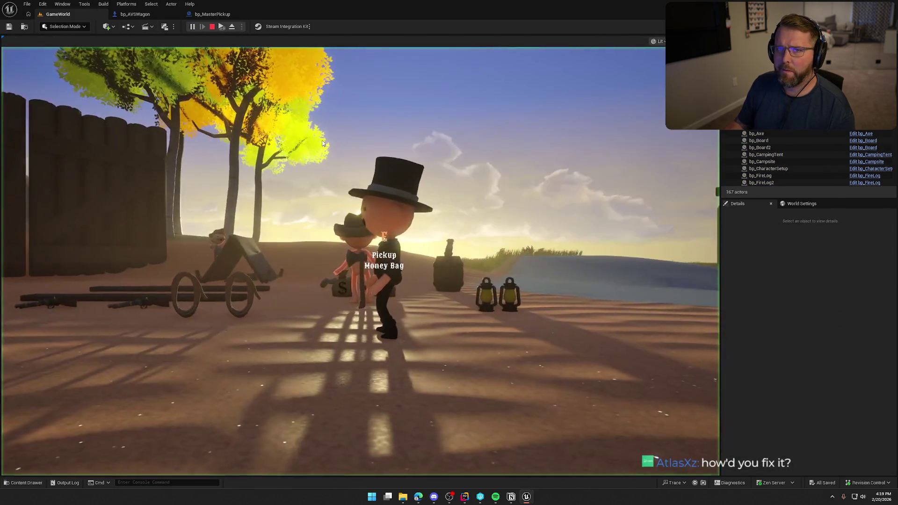
key("w")
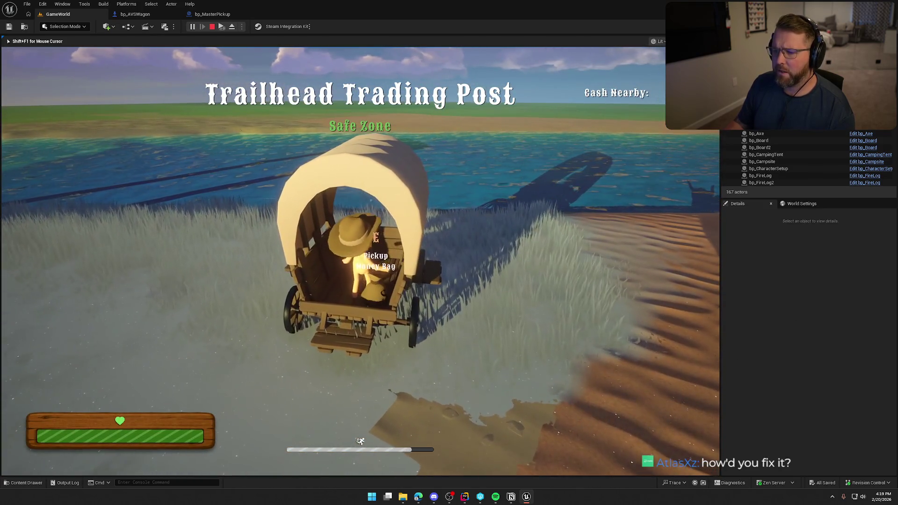
key("a")
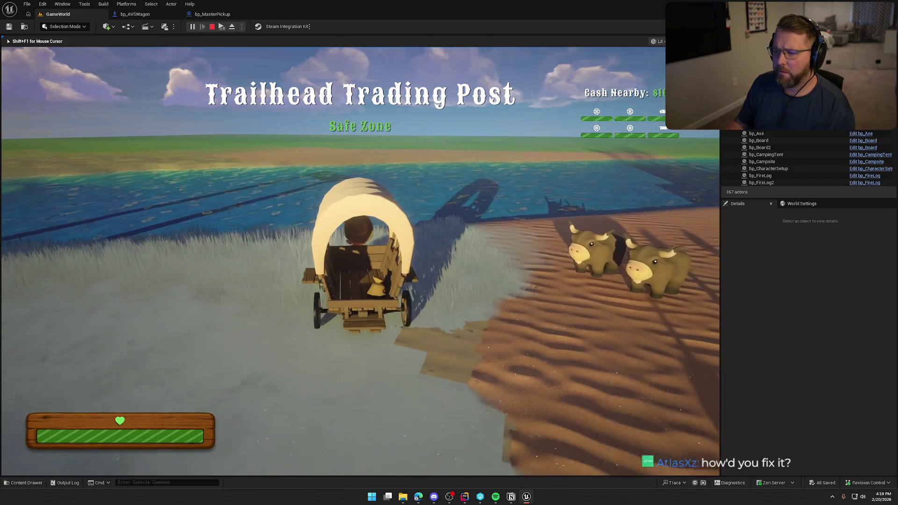
key("w")
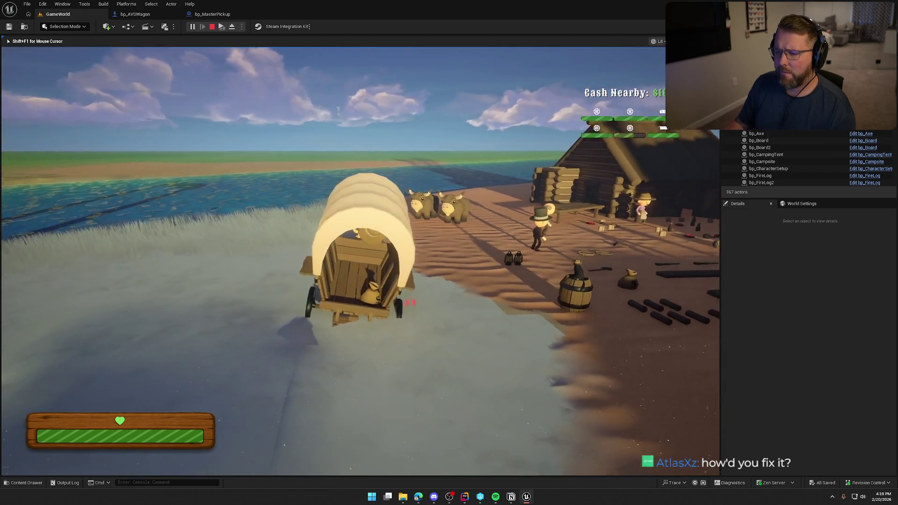
Steer the wagon around the trading post, then exit to bp_MasterPickup's event graph
key("d")
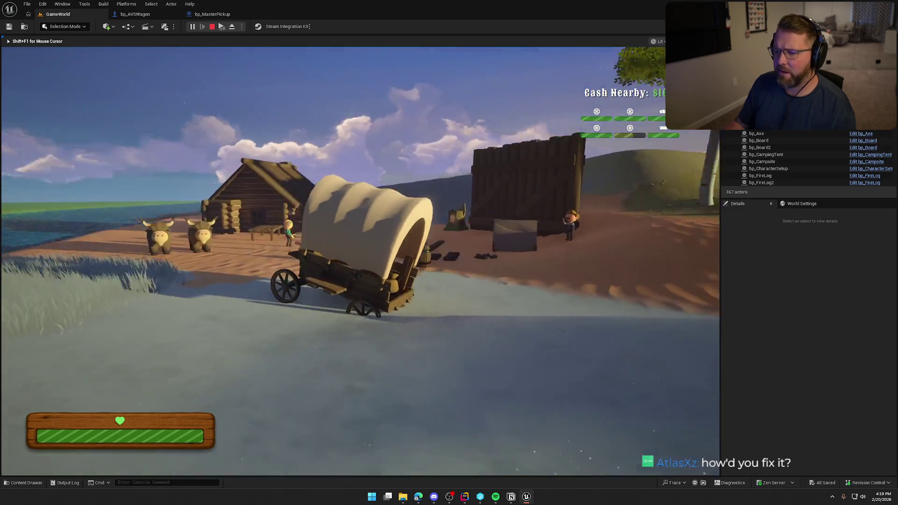
key("a")
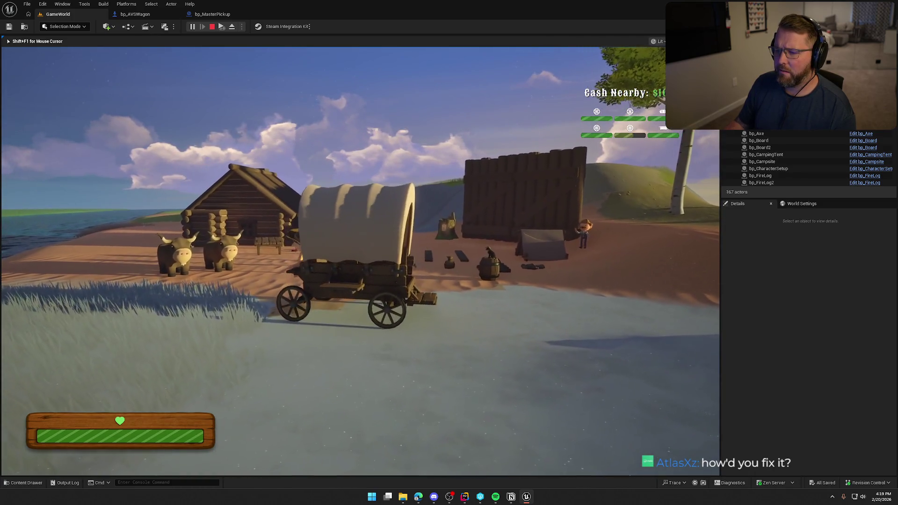
key("a")
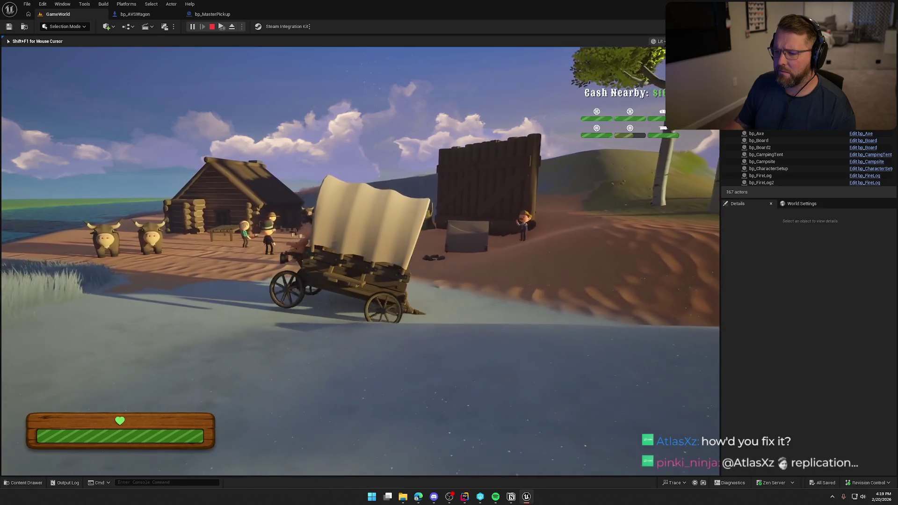
key("a")
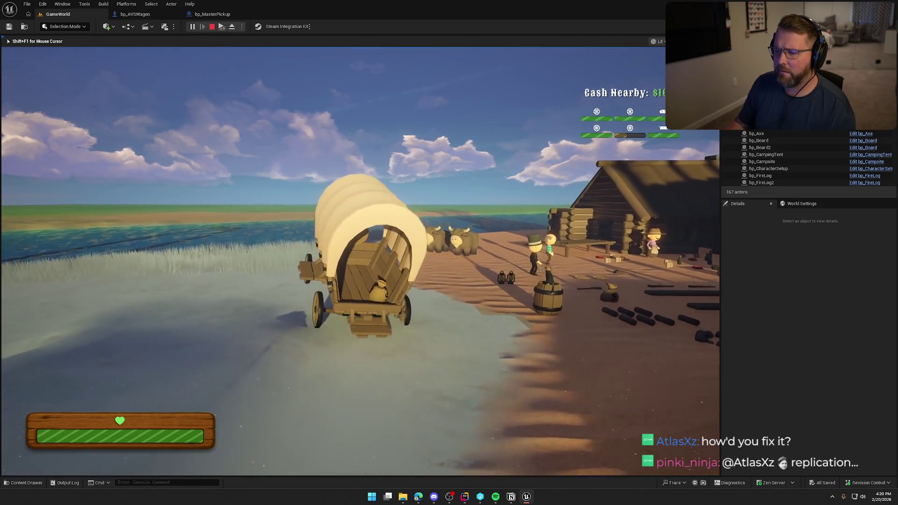
key("a")
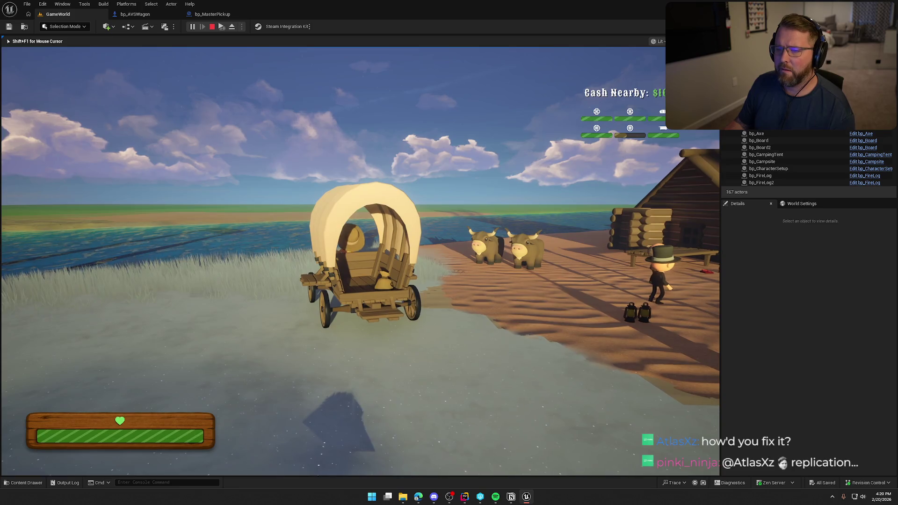
key("shift+F1")
left_click(223, 15)
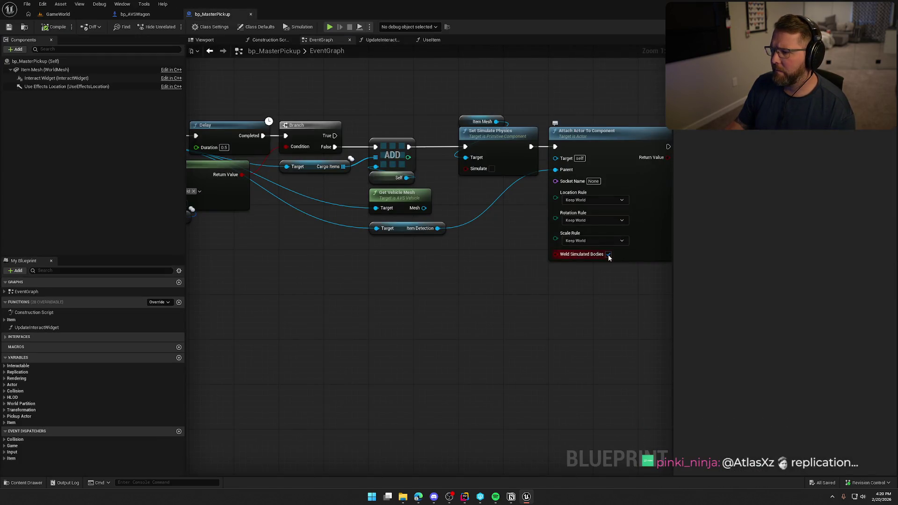
Back in GameWorld, start a play session and board the wagon's driver seat
left_click(59, 15)
key("alt+p")
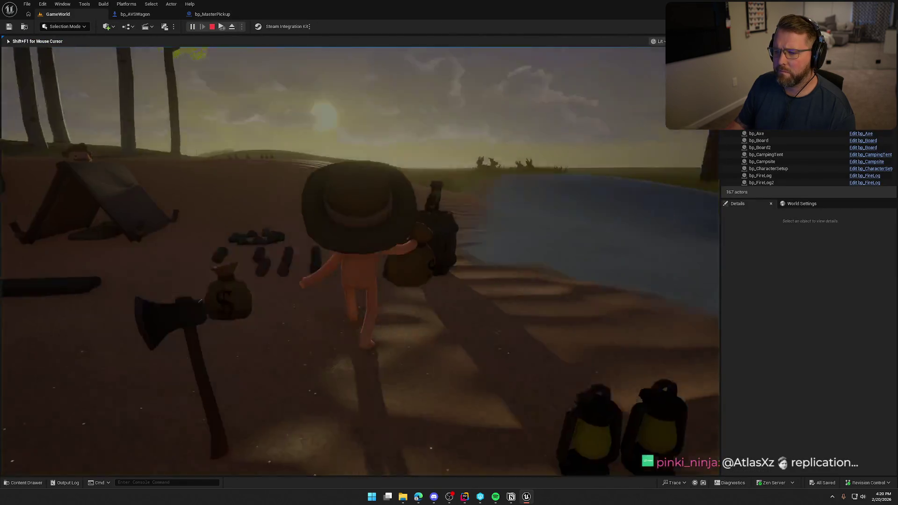
key("w")
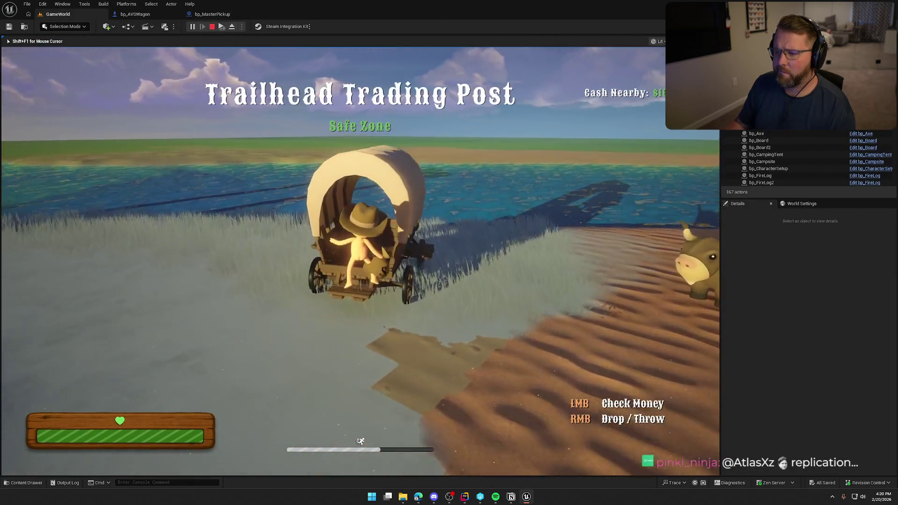
key("e")
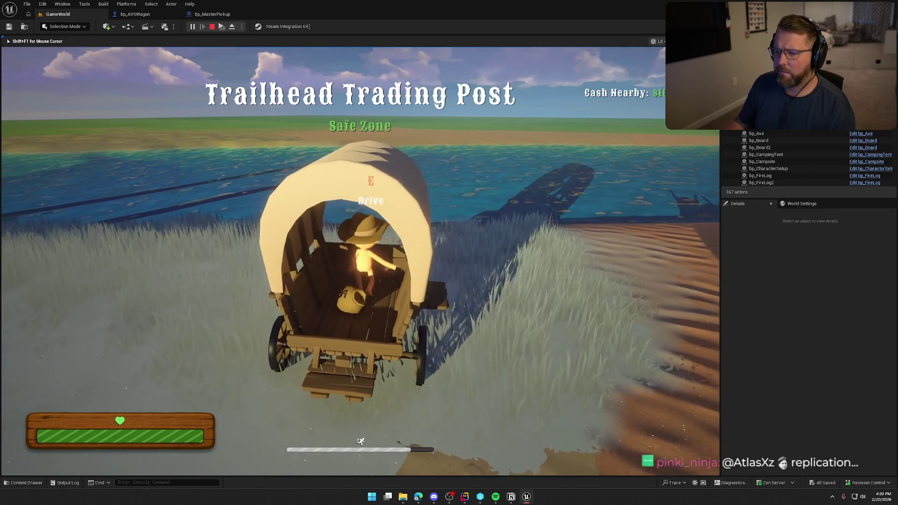
Drive the wagon off toward the trading post, weaving right and left
key("d")
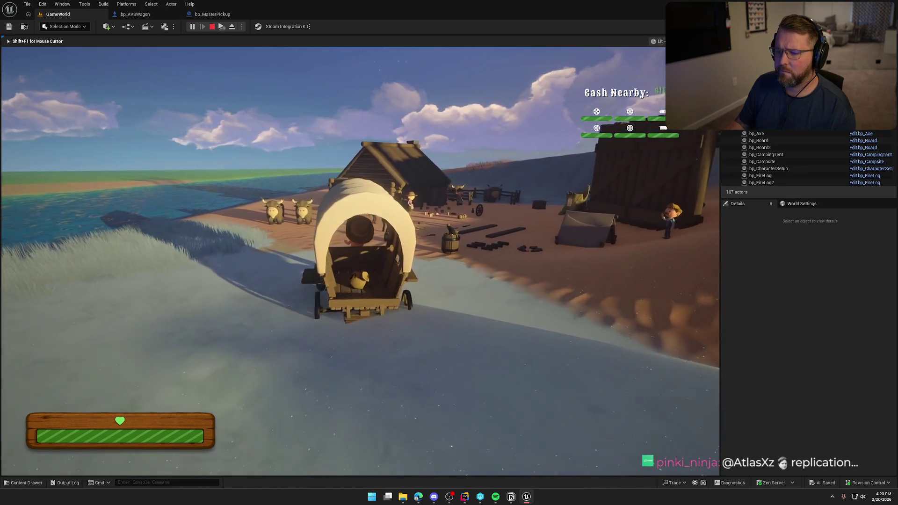
key("d")
key("d")
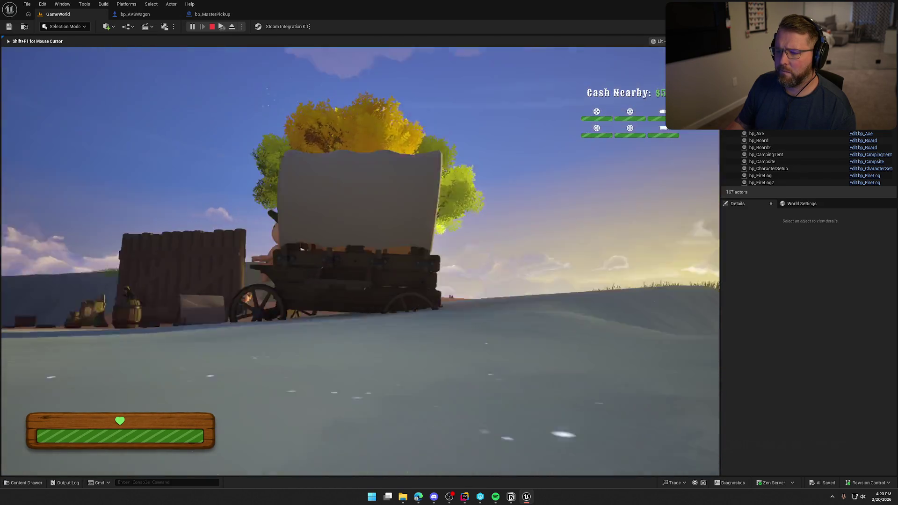
key("a")
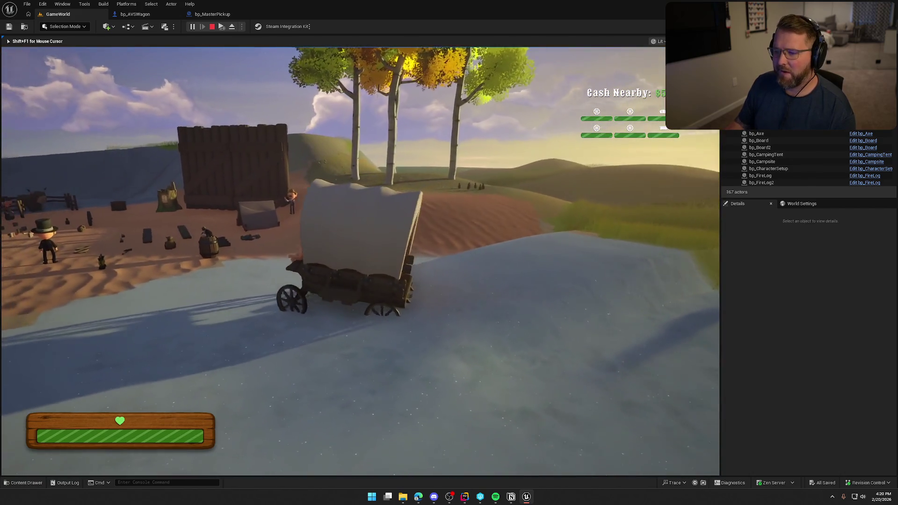
key("d")
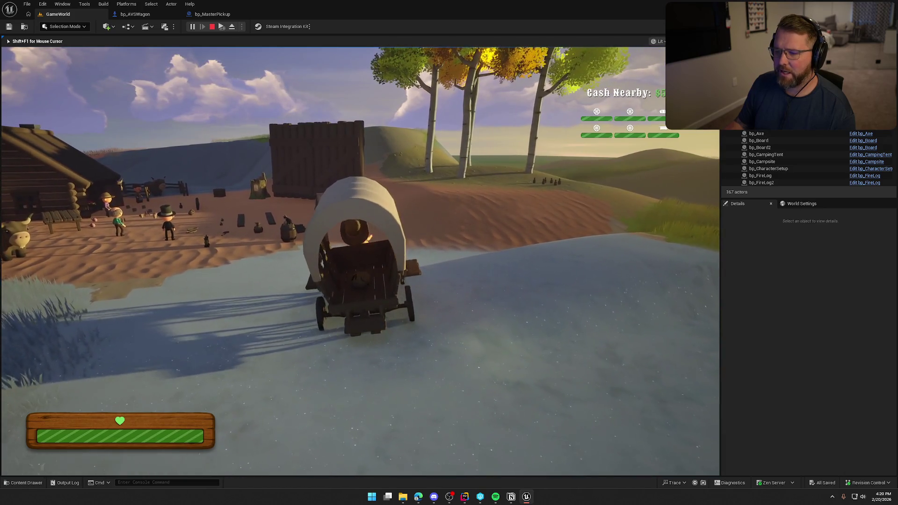
key("a")
key("a")
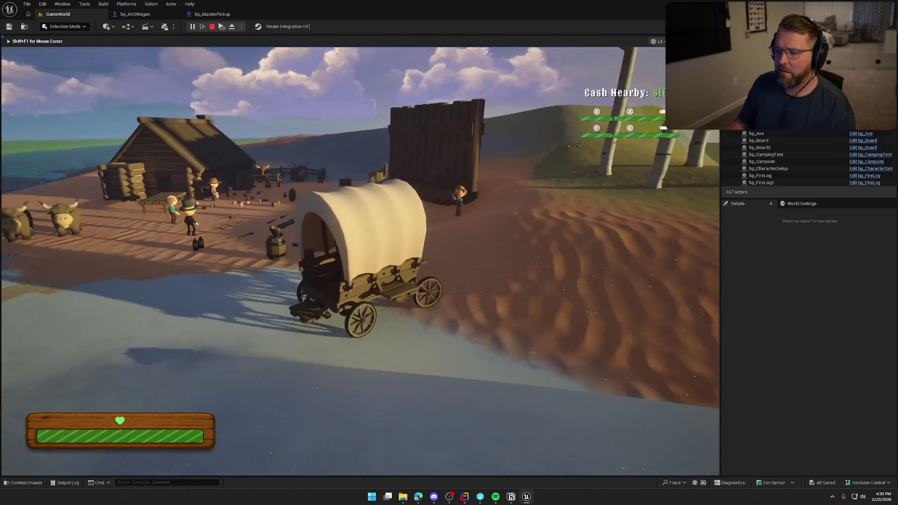
key("d")
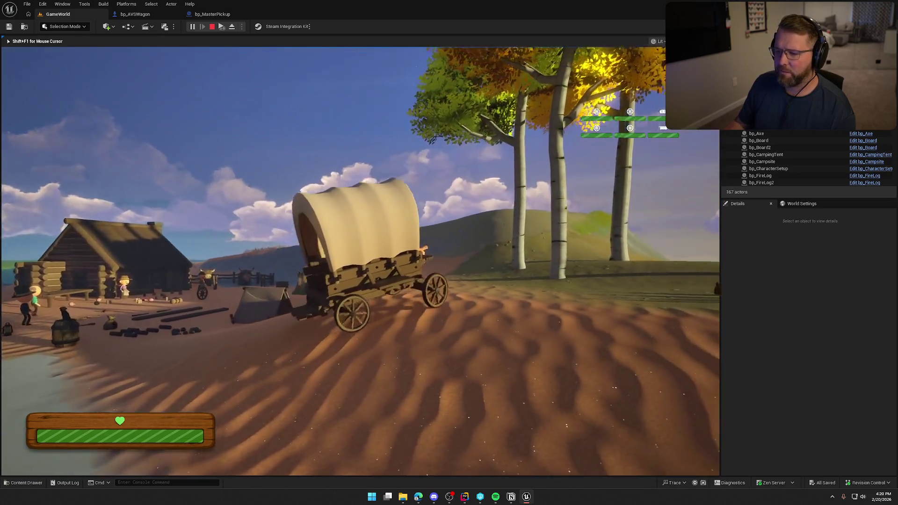
key("w")
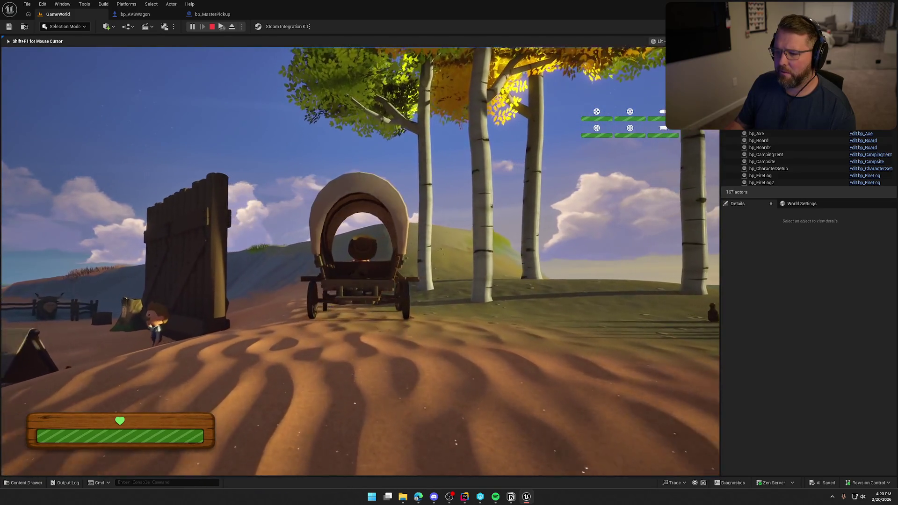
Bring the wagon back past the Lobby Trading Post onto the path, then stop the session
key("a")
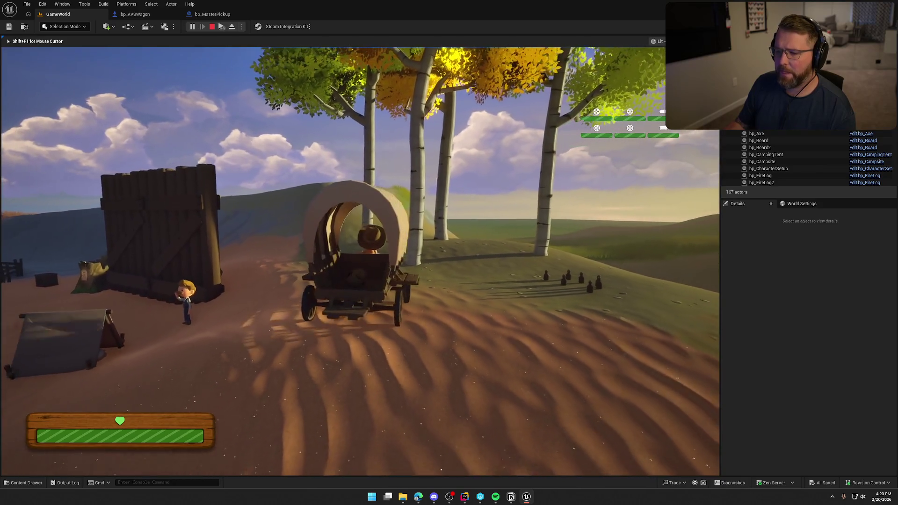
key("a")
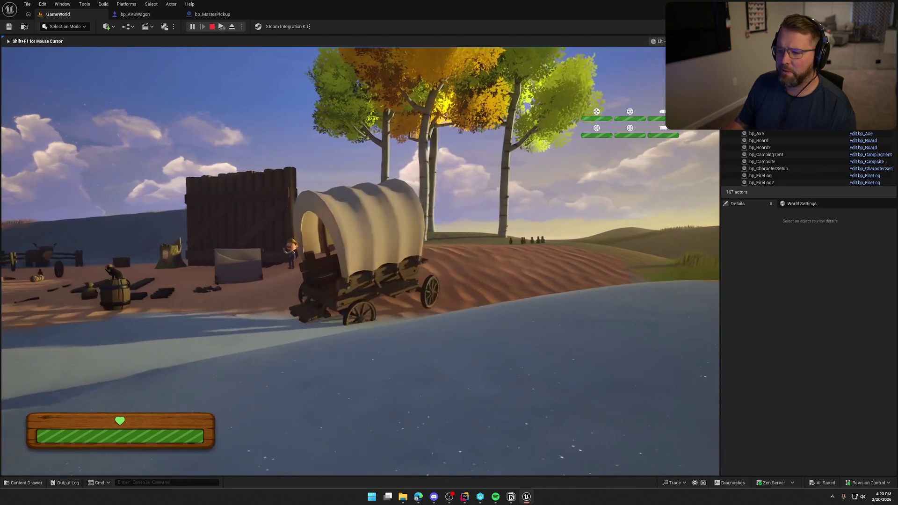
key("w")
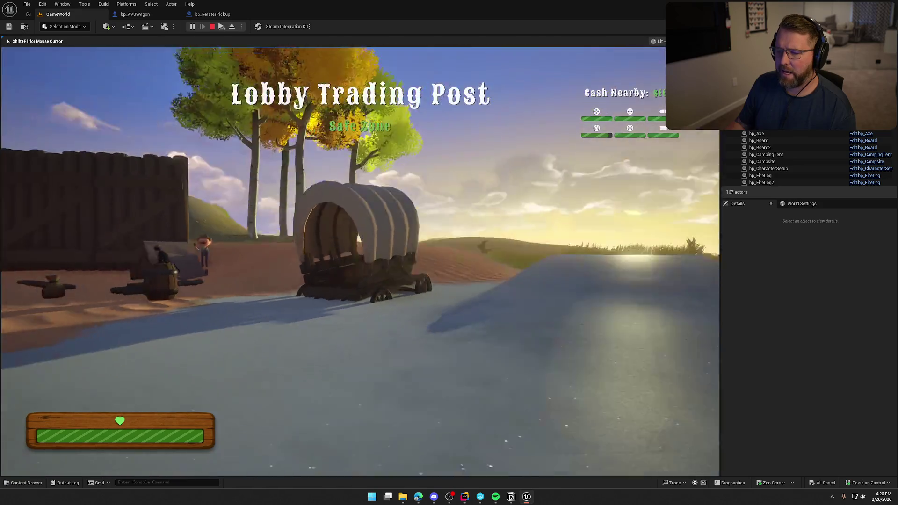
key("d")
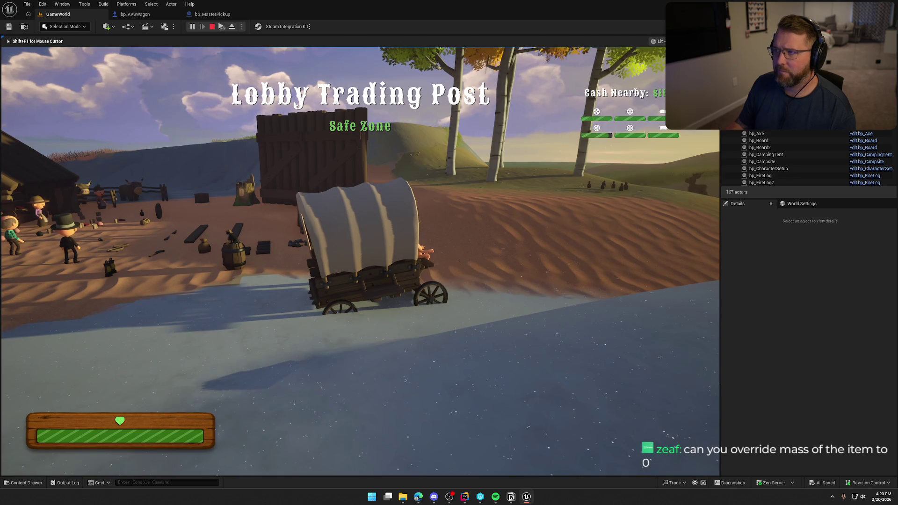
key("w")
key("a")
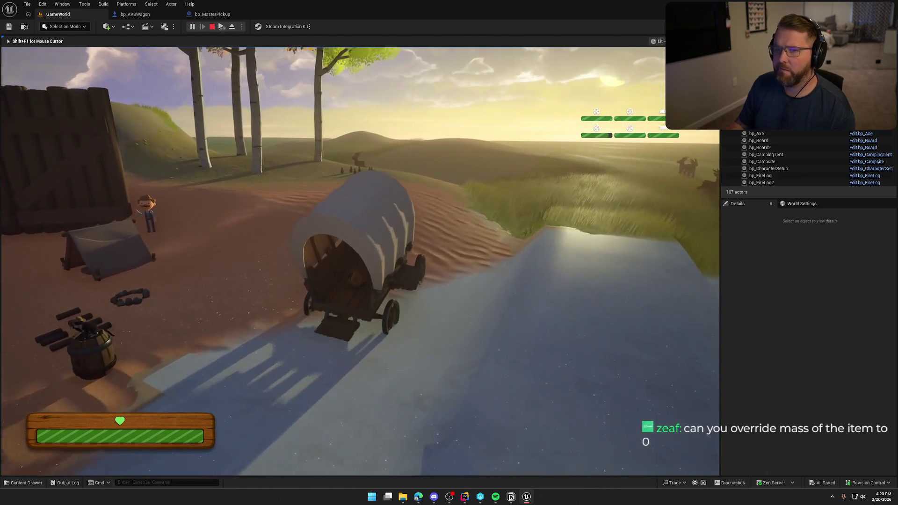
key("Escape")
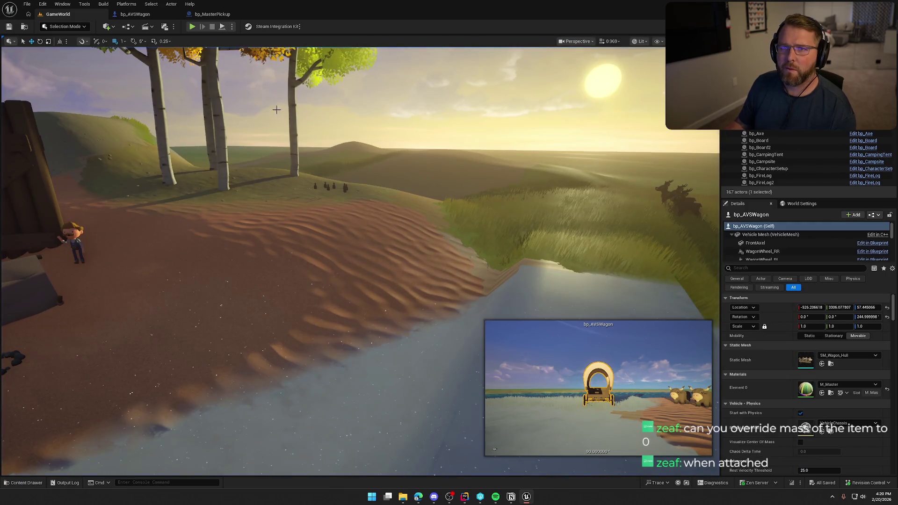
Set bp_MasterPickup's Item Mesh mass to 0.001 kg, compile, and return to GameWorld
left_click(154, 18)
left_click(220, 19)
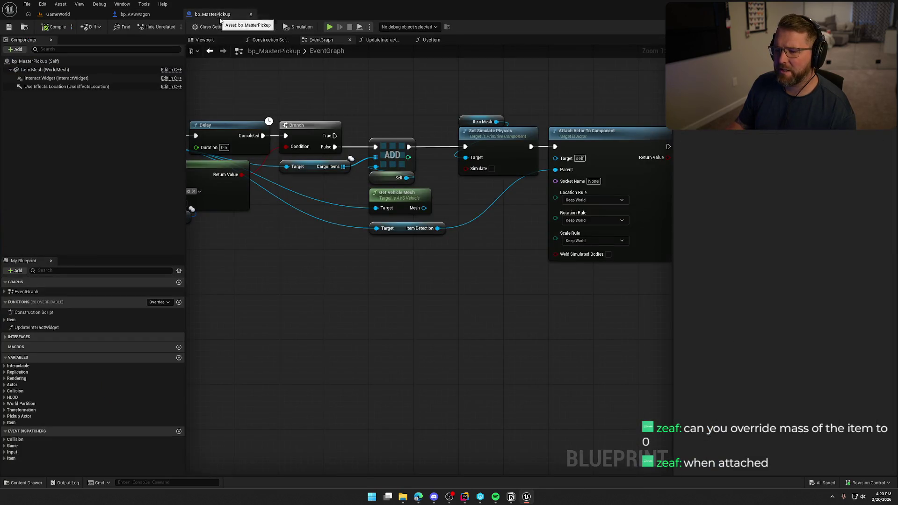
left_click(21, 70)
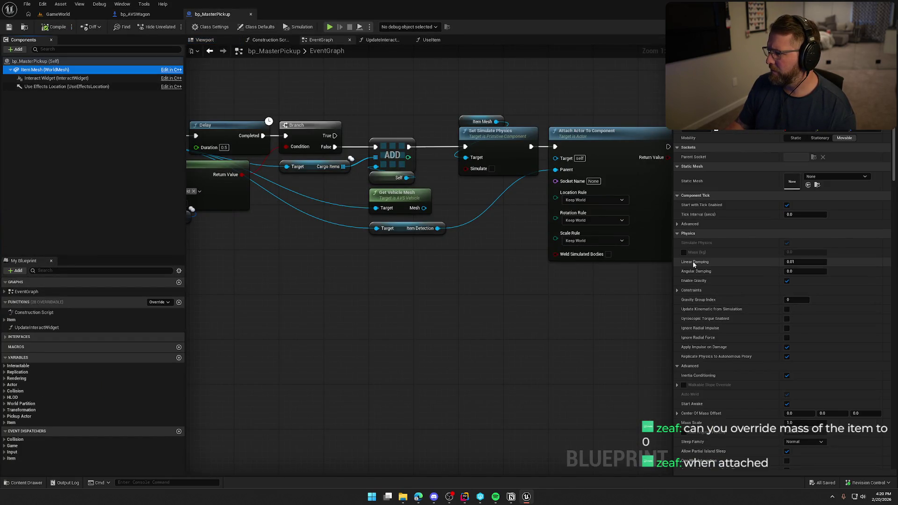
left_click(797, 252)
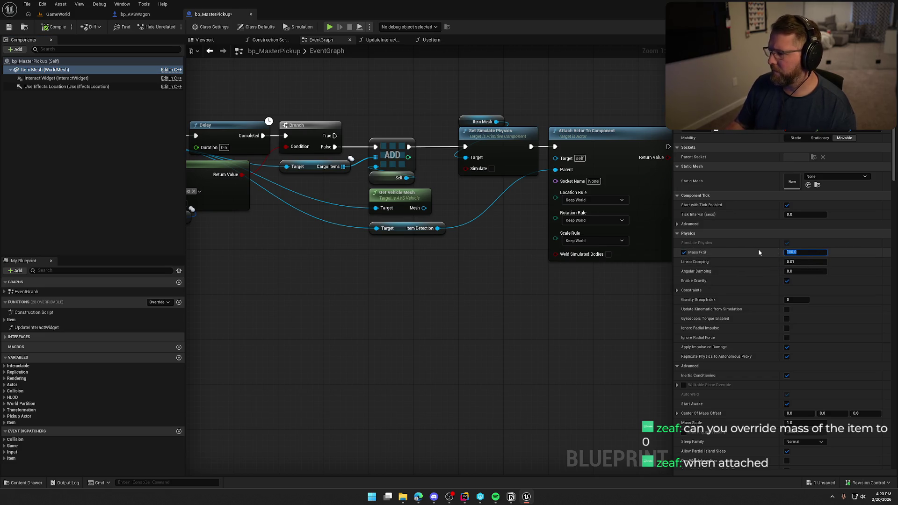
type("0.001")
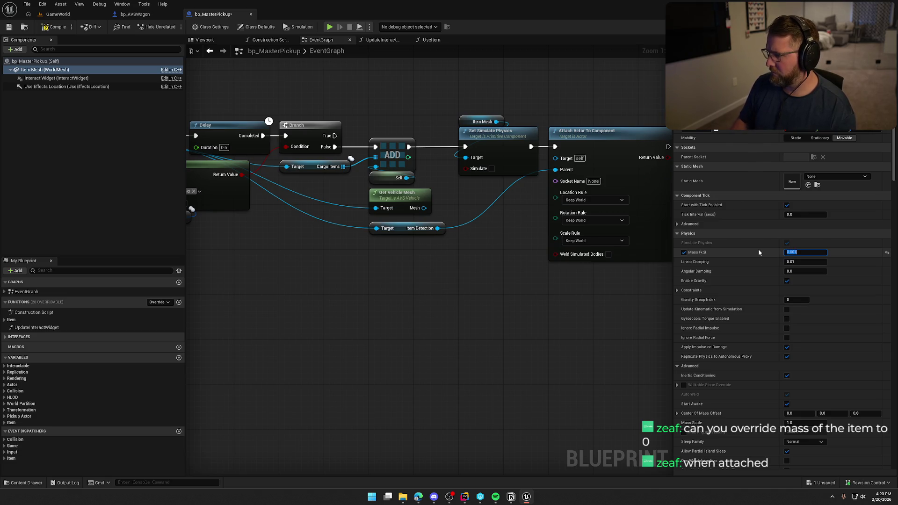
key("Return")
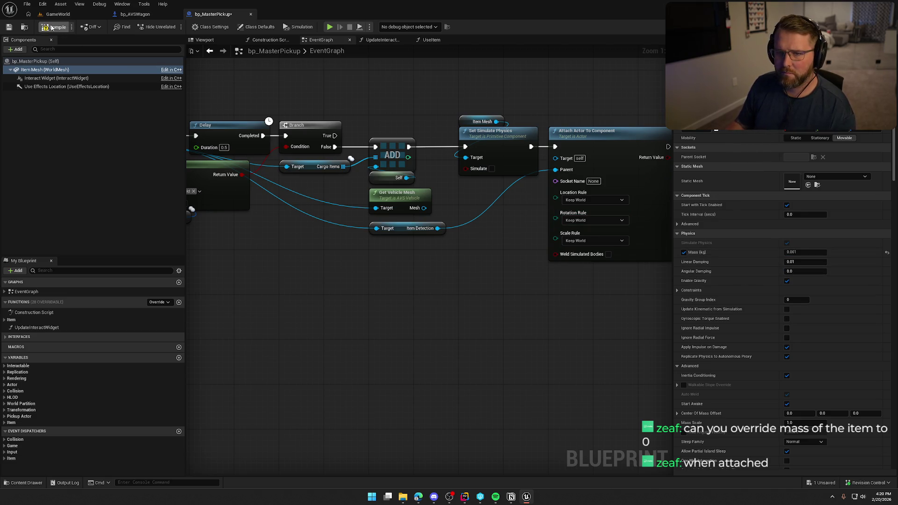
left_click(65, 29)
left_click(59, 18)
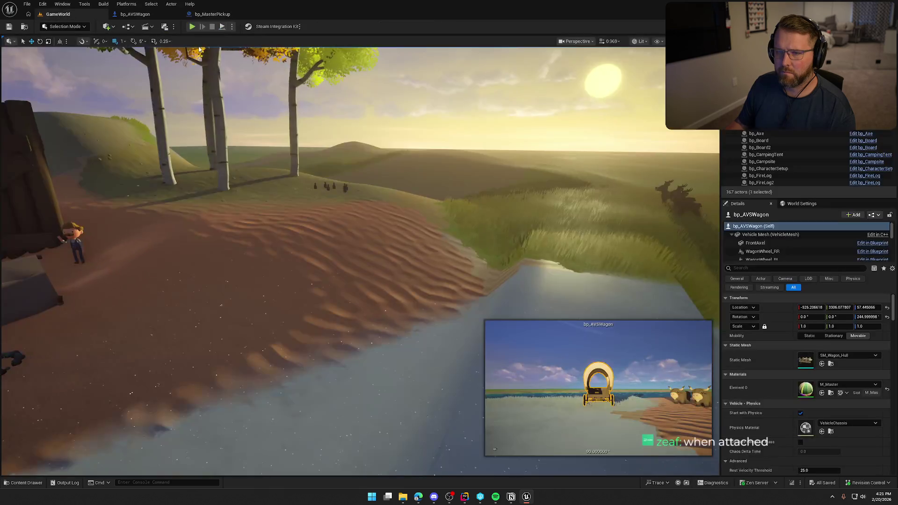
left_click(192, 27)
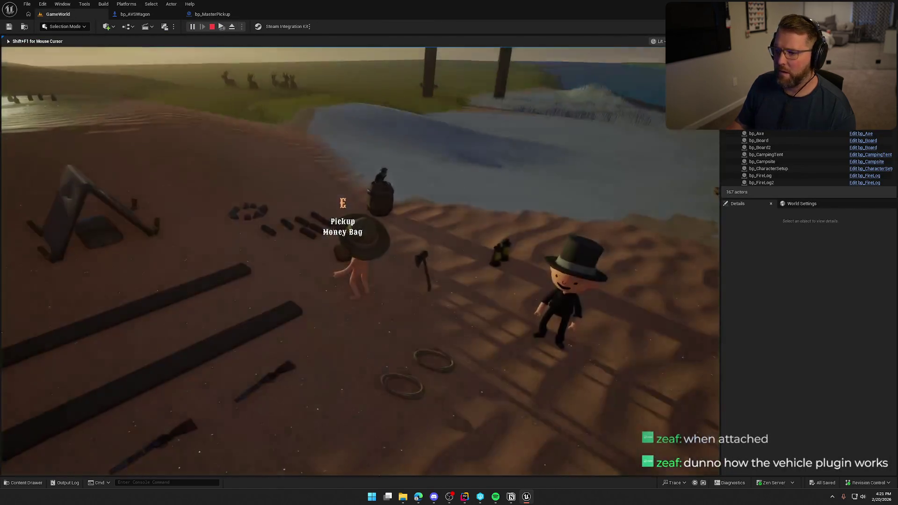
key("e")
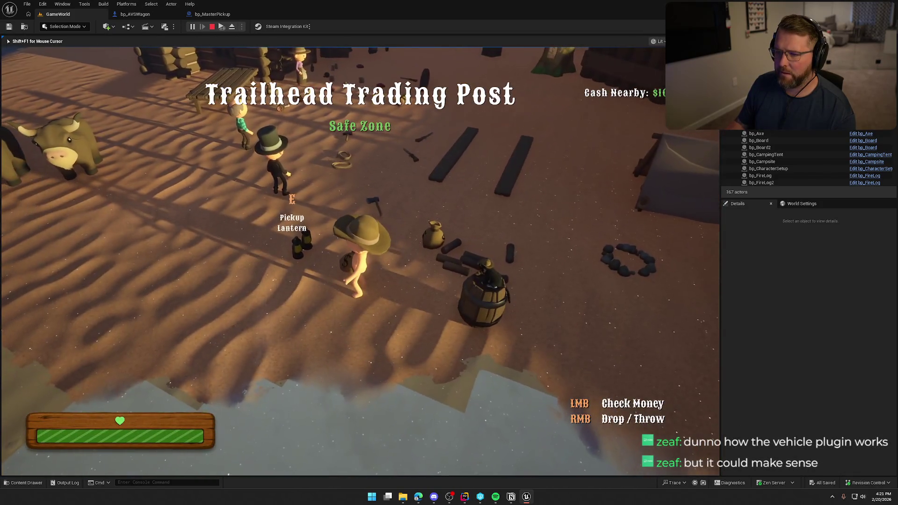
key("shift+w")
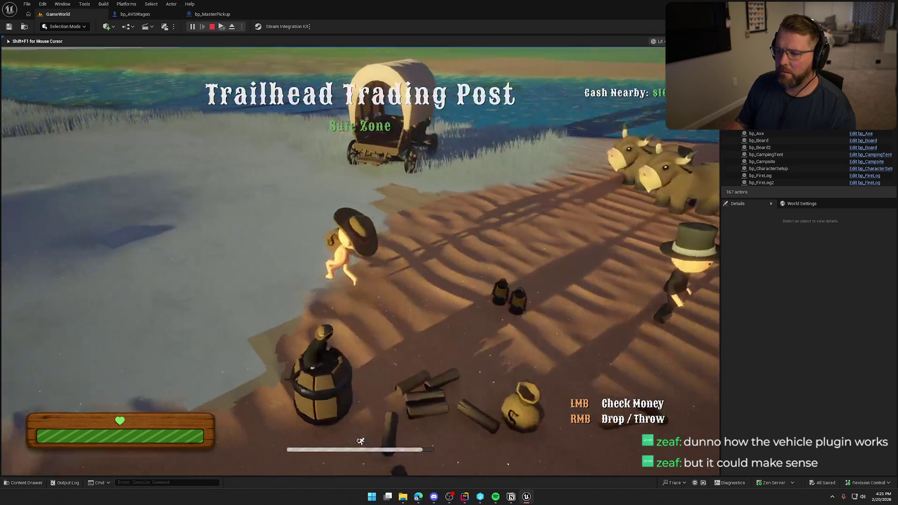
key("w")
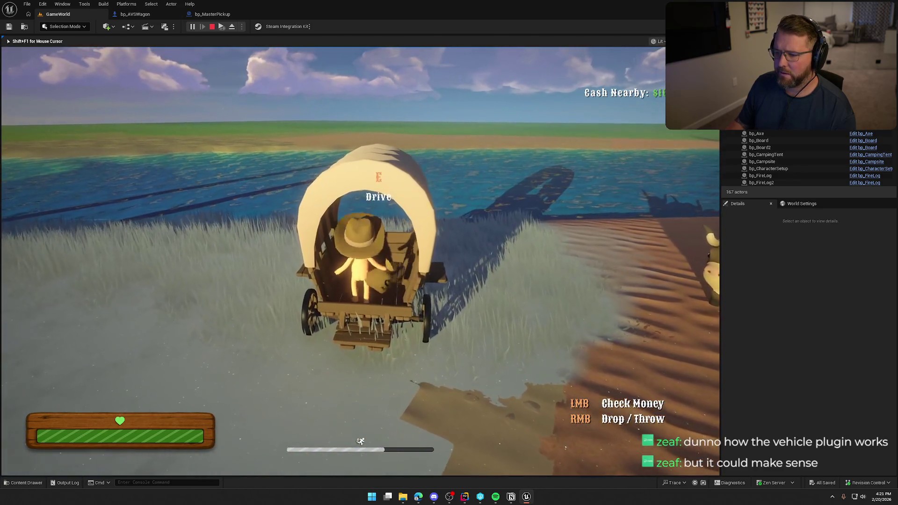
key("e")
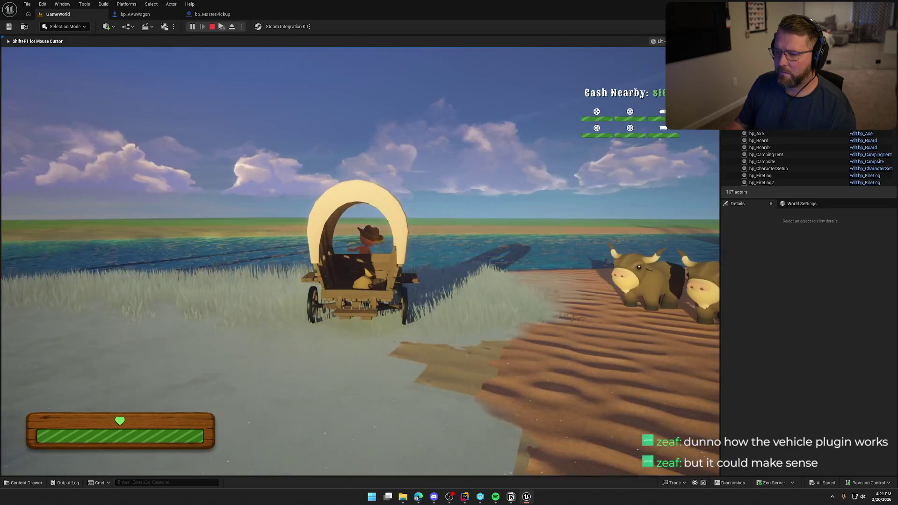
key("d")
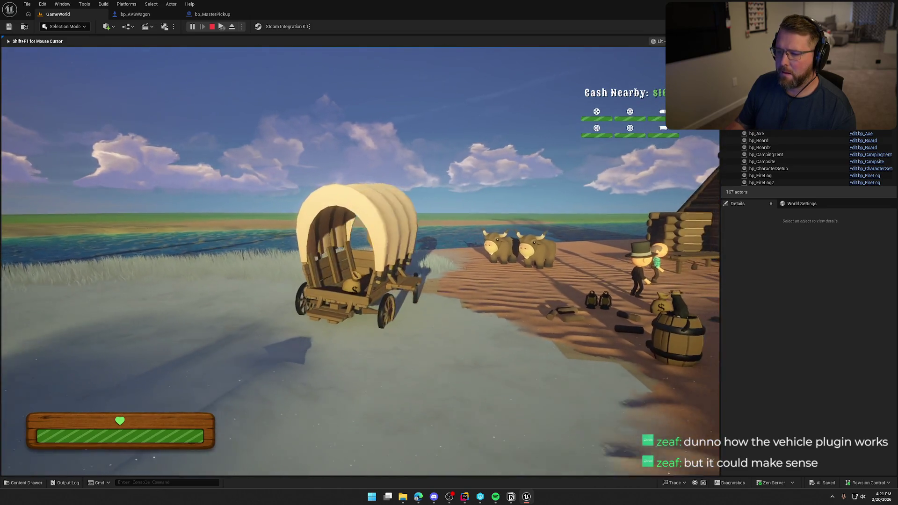
key("Escape")
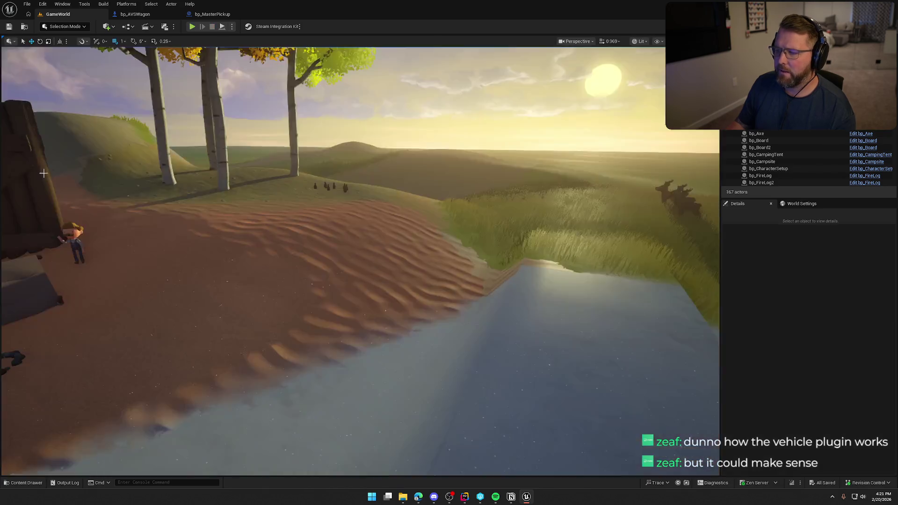
left_click(212, 14)
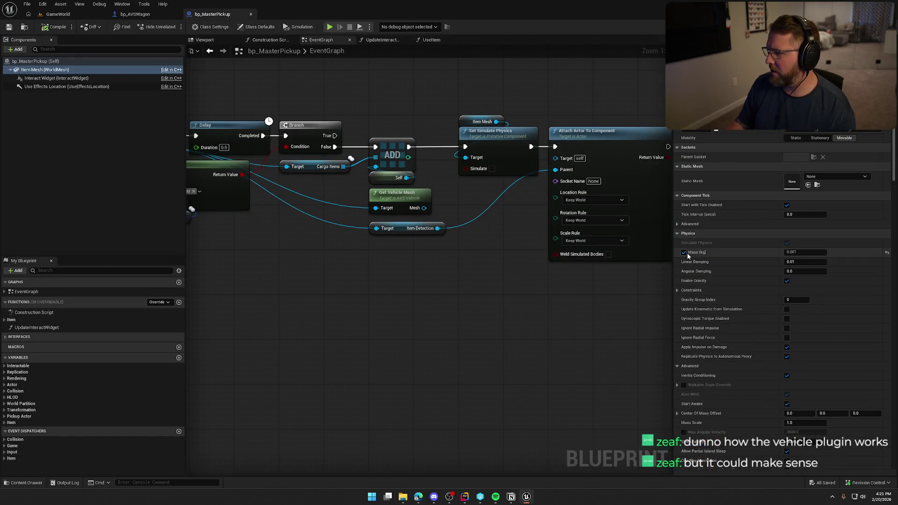
left_click(58, 14)
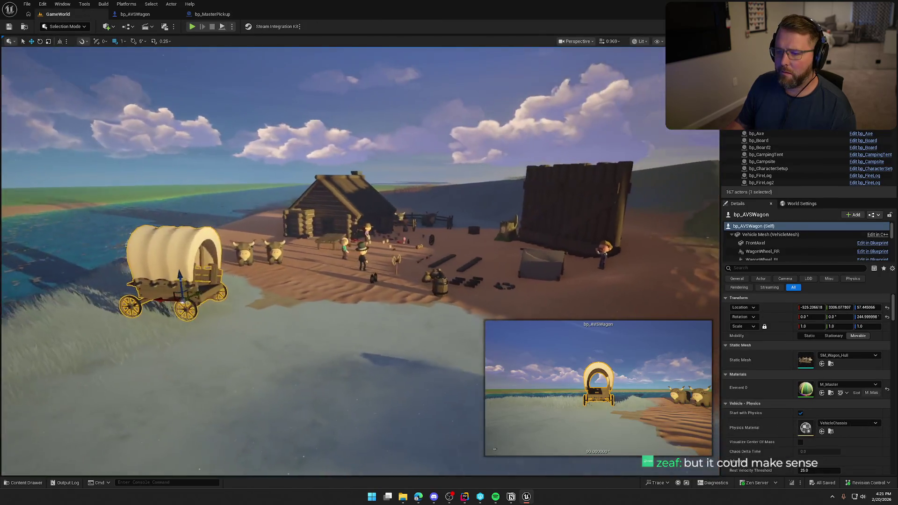
key("Escape")
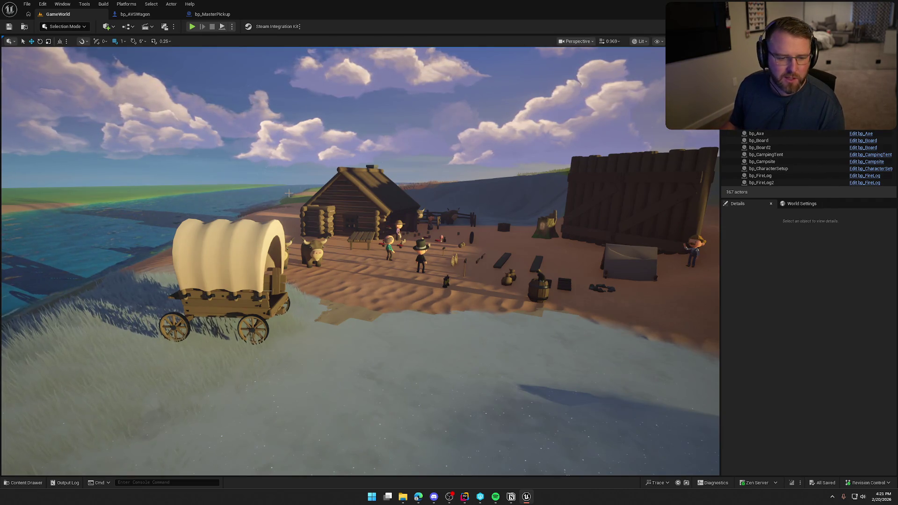
mouse_move(302, 194)
left_mouse_down()
mouse_move(346, 190)
mouse_move(301, 194)
mouse_move(276, 209)
left_mouse_up()
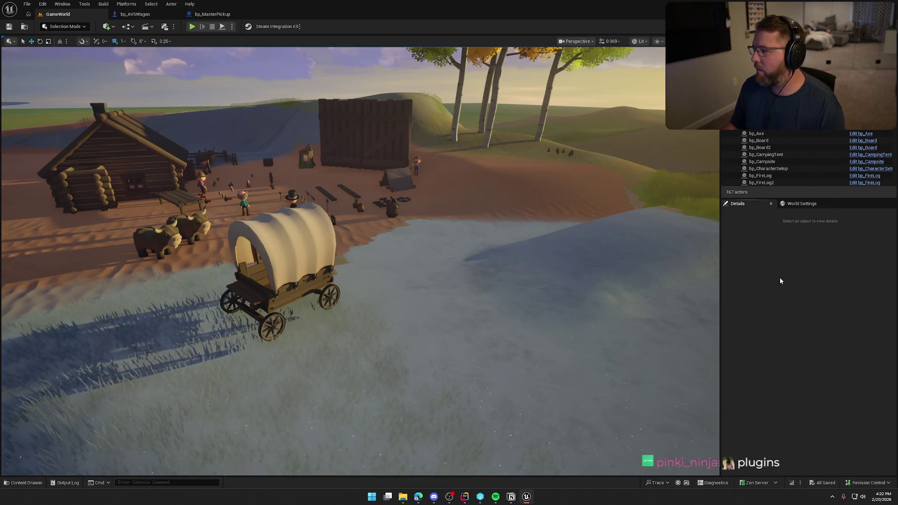
mouse_move(515, 281)
left_mouse_down()
mouse_move(421, 318)
mouse_move(522, 267)
left_mouse_up()
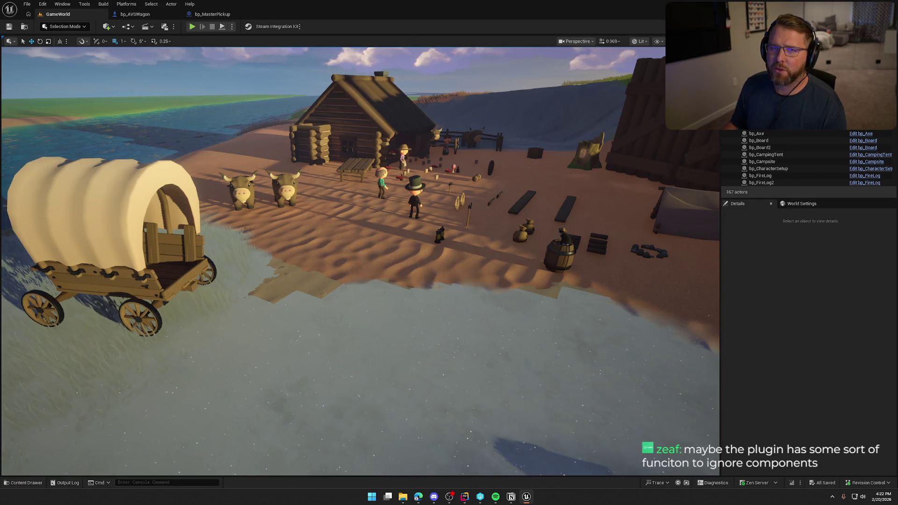
left_click(135, 14)
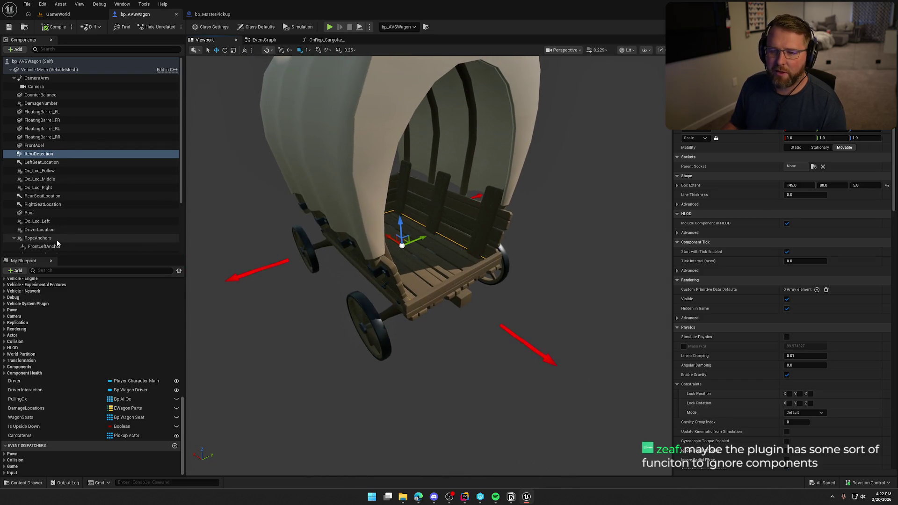
scroll(57, 245, "down", 3)
left_click(61, 213)
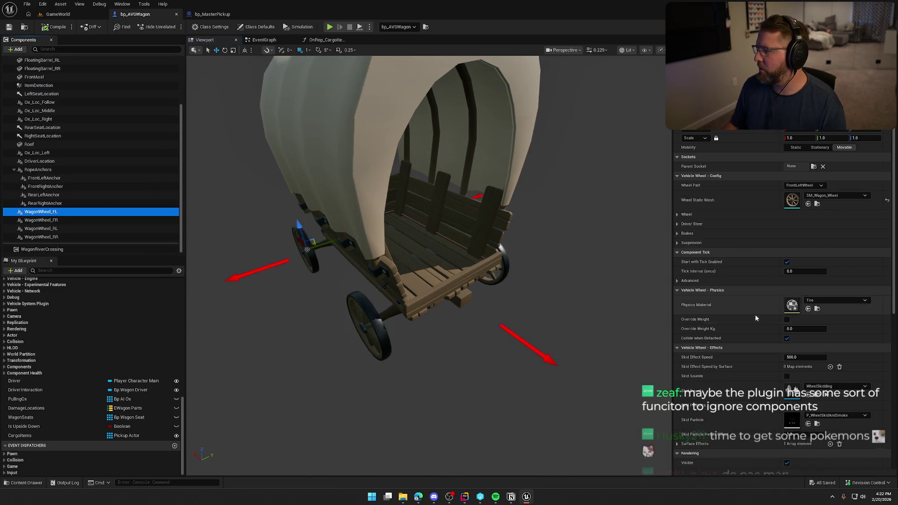
left_click(687, 215)
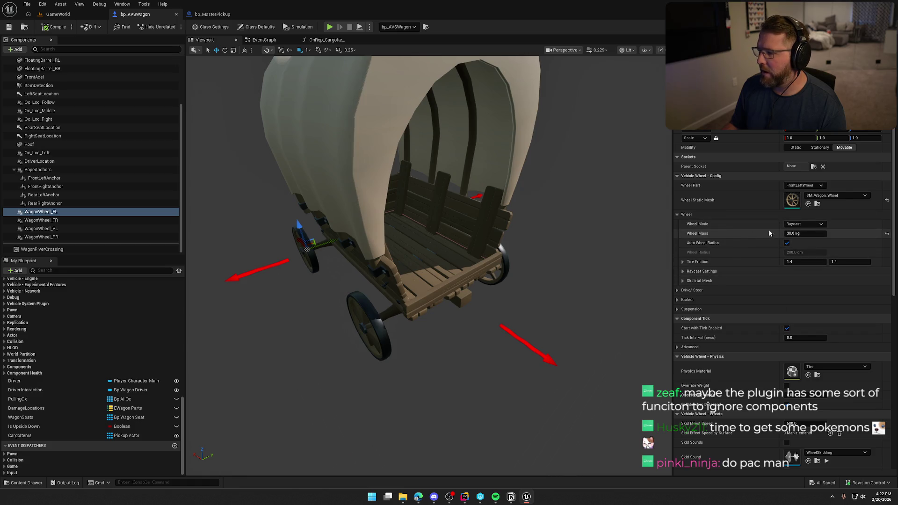
left_click(683, 281)
left_click(683, 281)
left_click(684, 271)
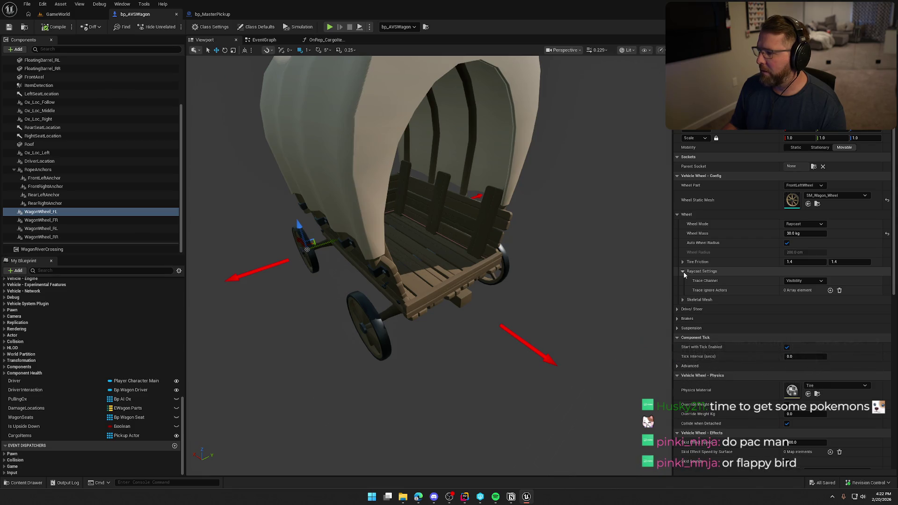
left_click(683, 272)
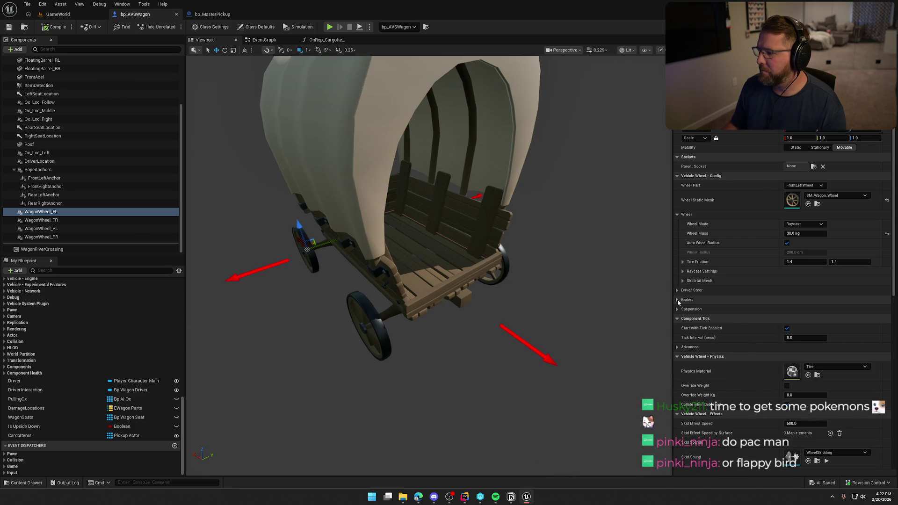
left_click(677, 309)
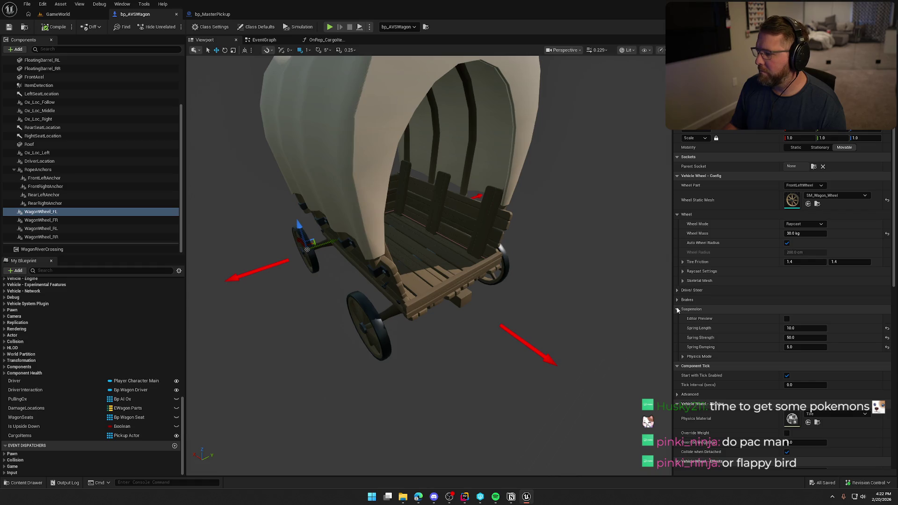
left_click(682, 356)
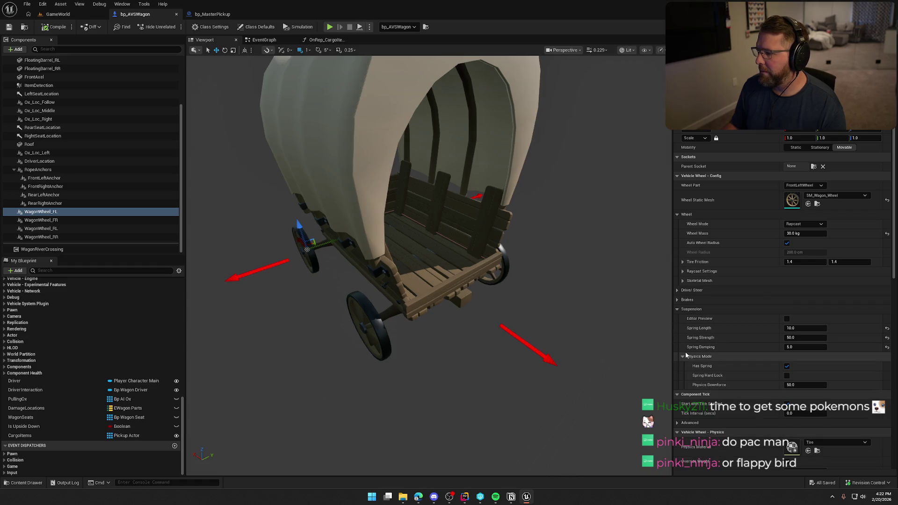
left_click(728, 309)
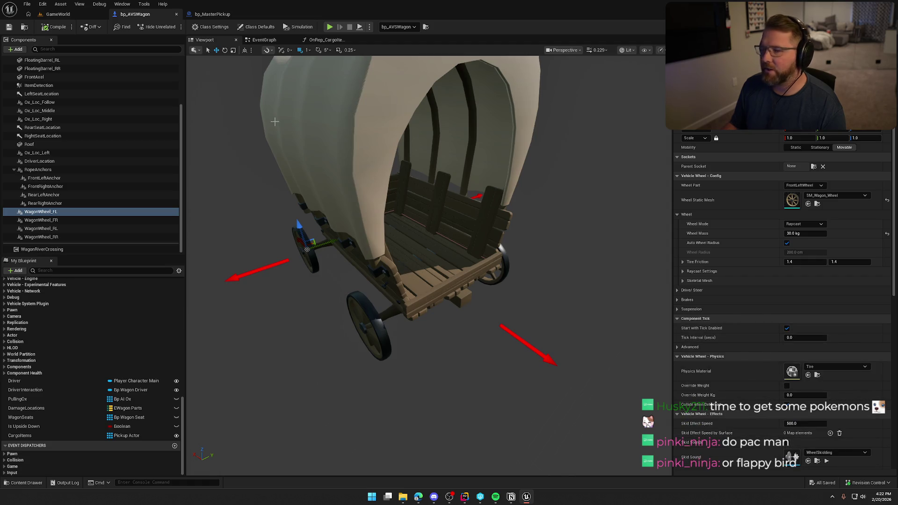
left_click(58, 14)
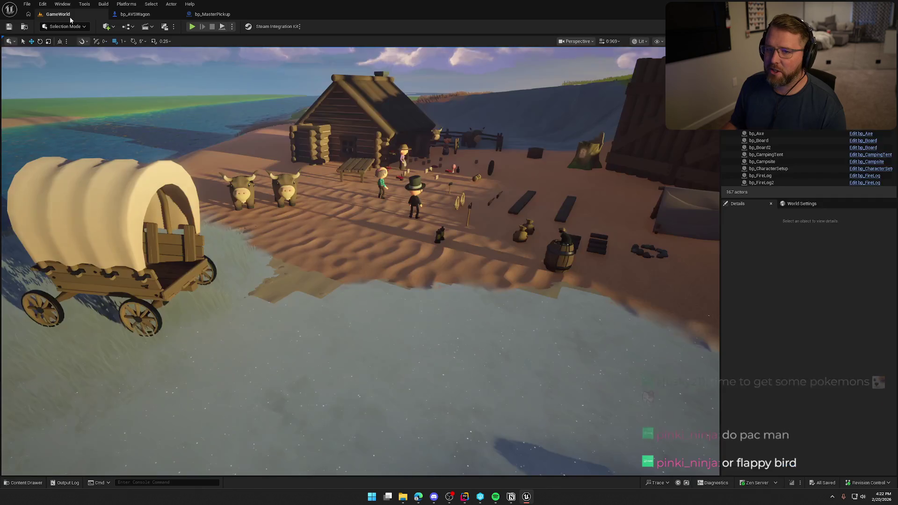